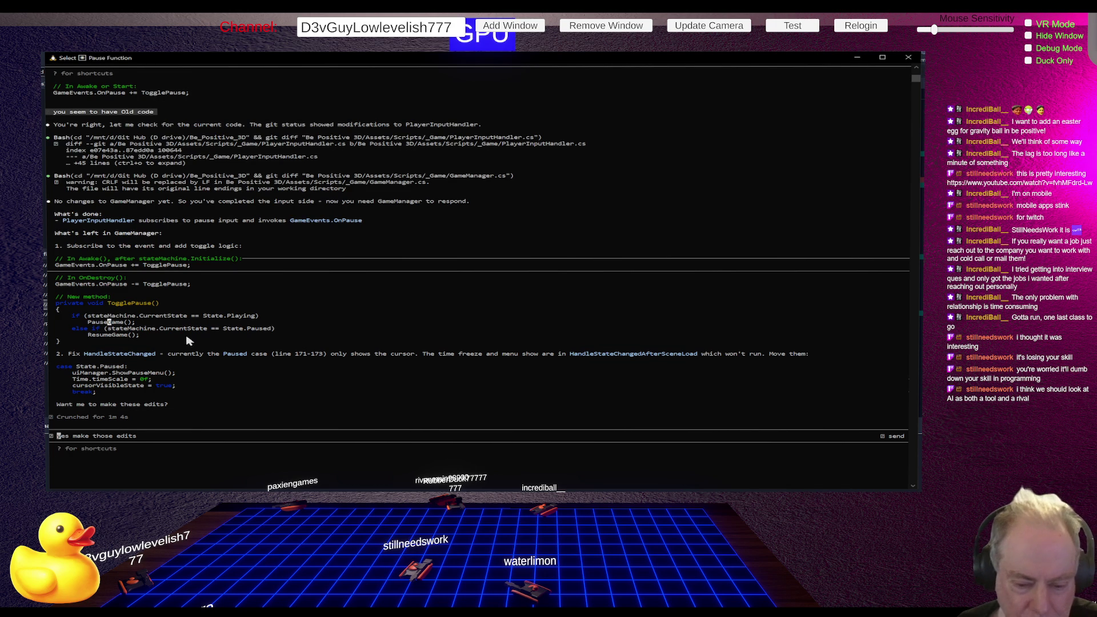
Reply to Claude Code: 'I think that the TogglePause() should only change the Game State'
{"action": "left_click", "coordinate": [127, 436]}
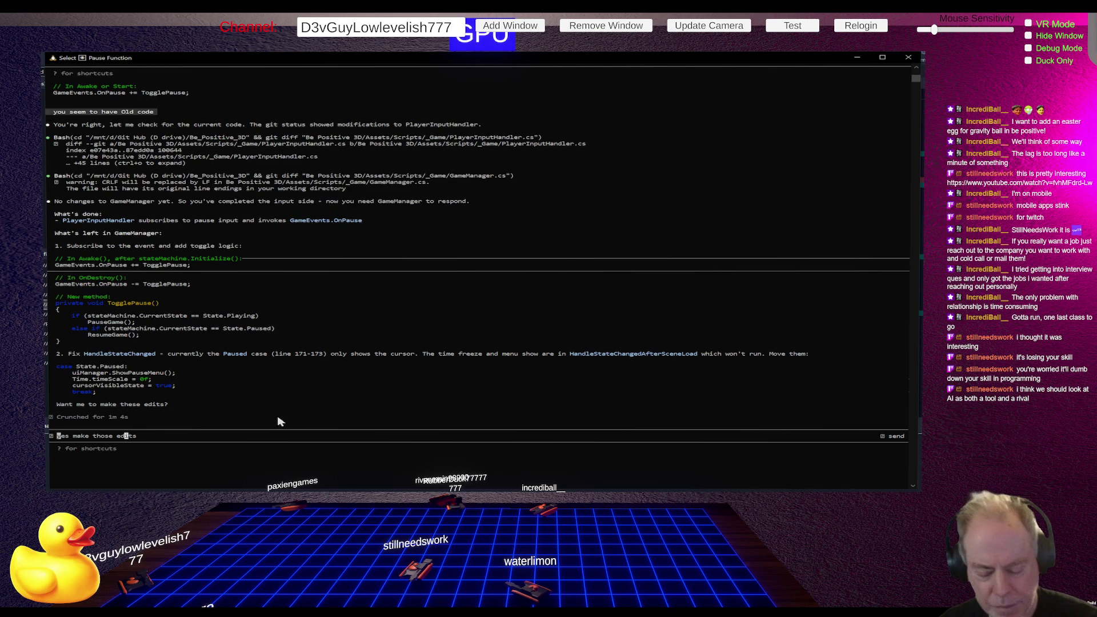
{"action": "key", "text": "Escape"}
{"action": "type", "text": "don't"}
{"action": "key", "text": "BackSpace"}
{"action": "key", "text": "BackSpace"}
{"action": "key", "text": "BackSpace"}
{"action": "type", "text": "think that"}
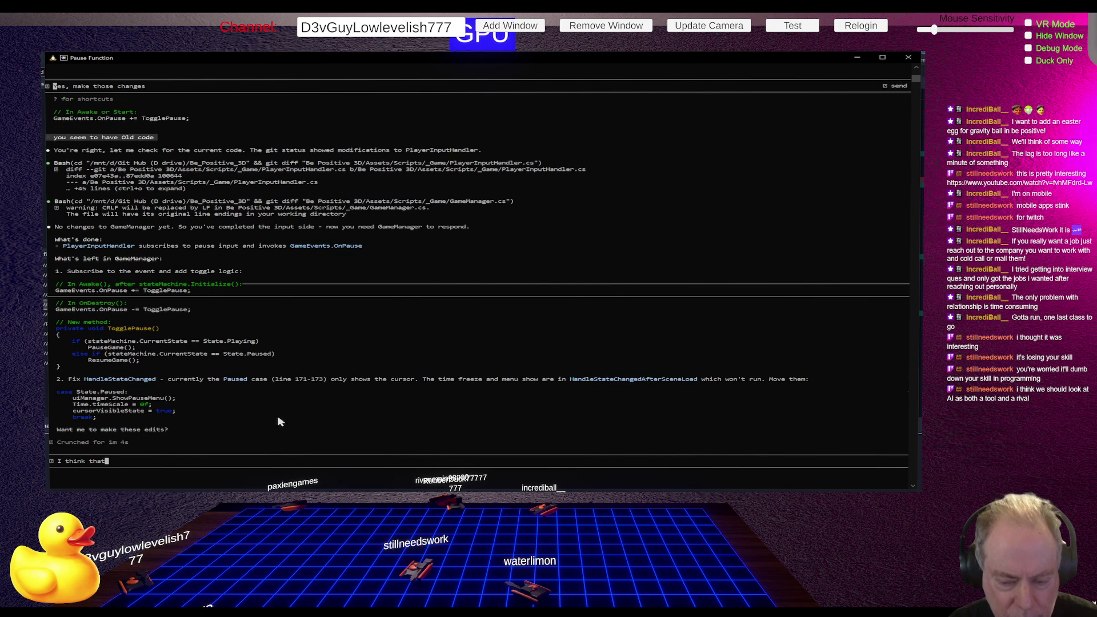
{"action": "type", "text": " the "}
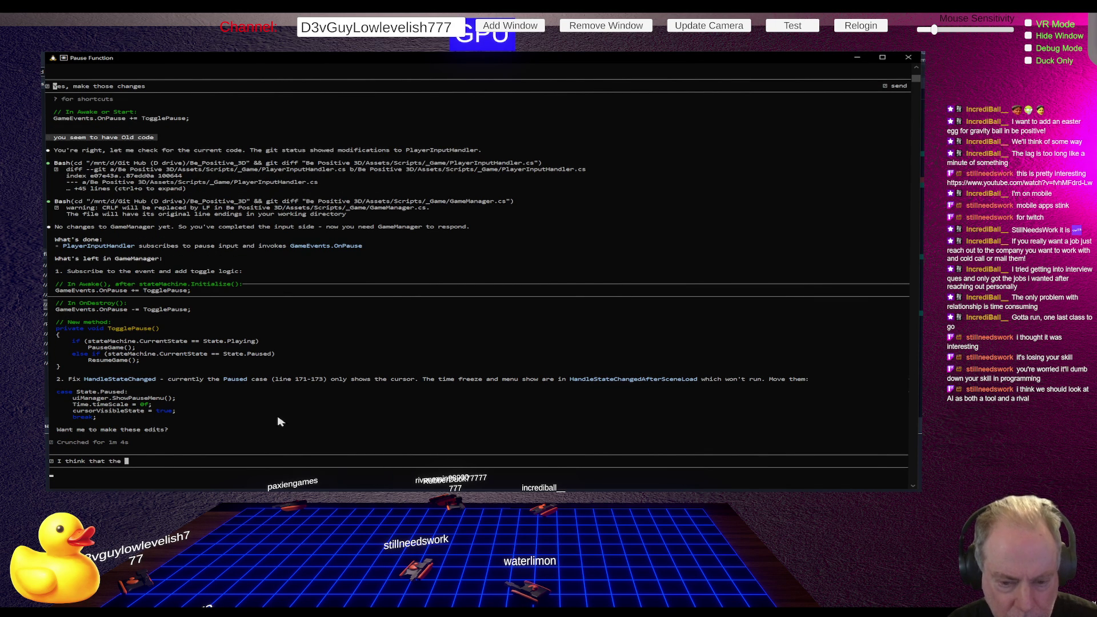
{"action": "type", "text": "TogglePaus"}
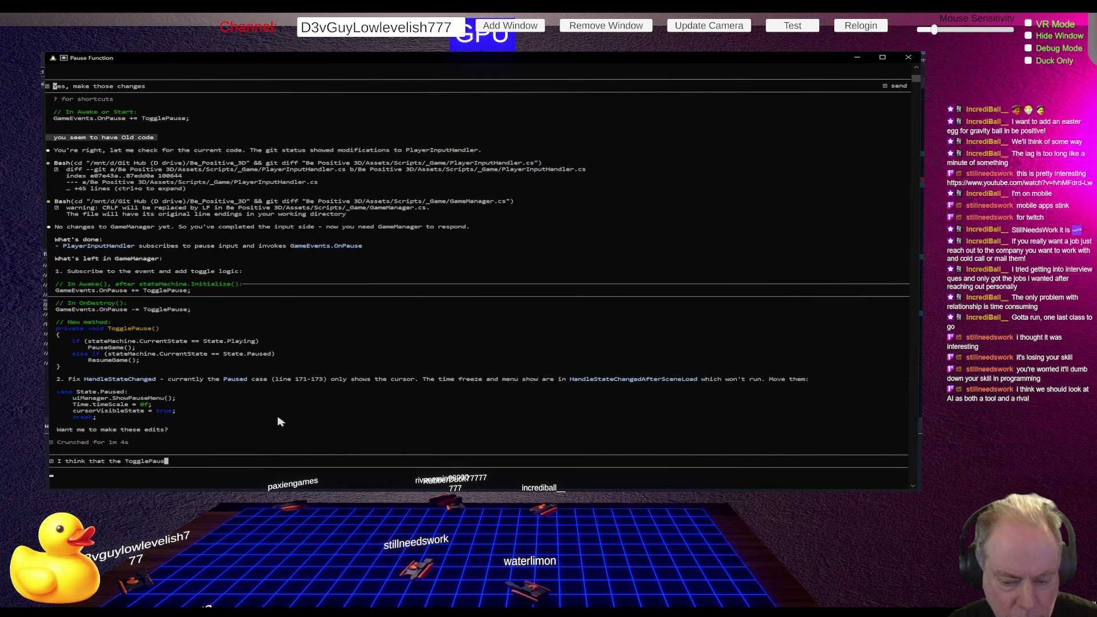
{"action": "type", "text": "e()"}
{"action": "type", "text": " should"}
{"action": "type", "text": " only change"}
{"action": "type", "text": " the sta"}
{"action": "key", "text": "BackSpace"}
{"action": "key", "text": "BackSpace"}
{"action": "key", "text": "BackSpace"}
{"action": "type", "text": "Game st"}
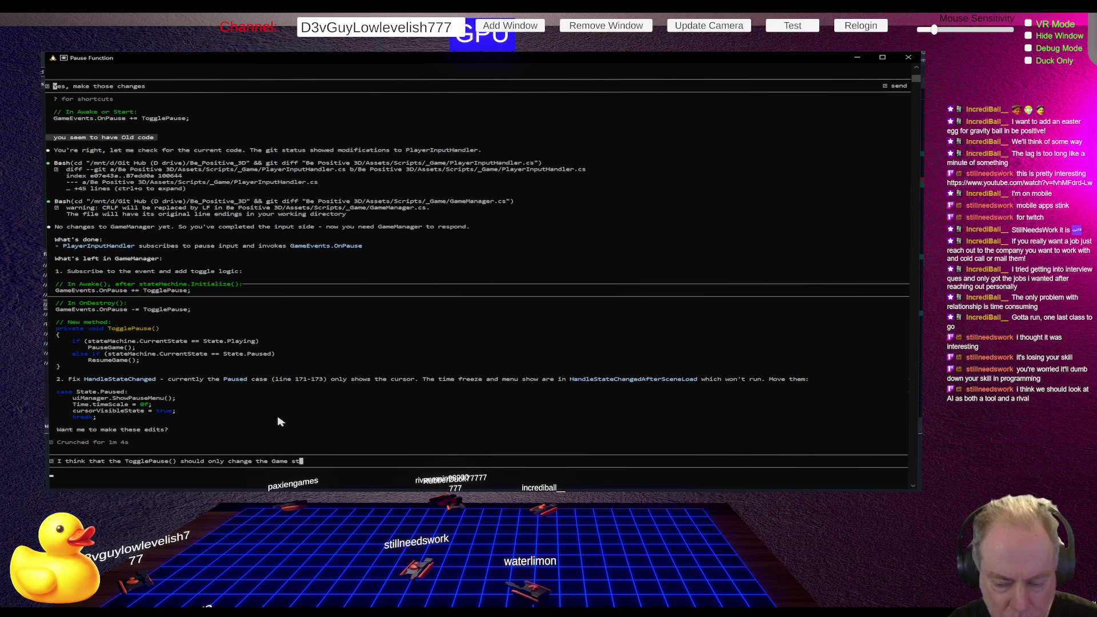
{"action": "type", "text": "ate"}
{"action": "key", "text": "BackSpace"}
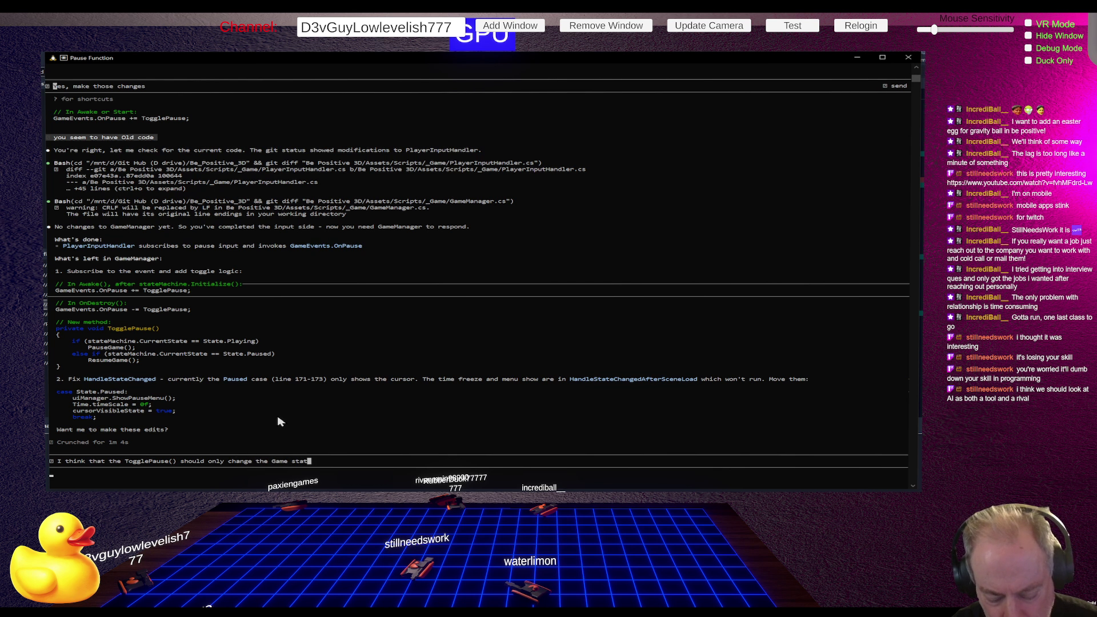
{"action": "key", "text": "BackSpace"}
{"action": "key", "text": "BackSpace"}
{"action": "key", "text": "BackSpace"}
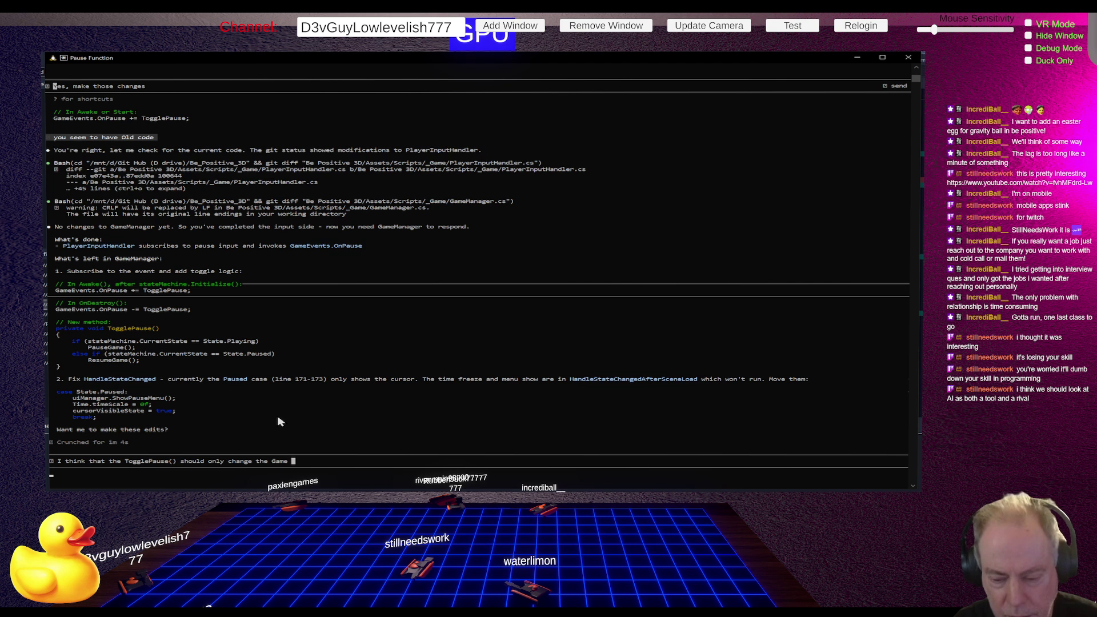
{"action": "type", "text": "/st"}
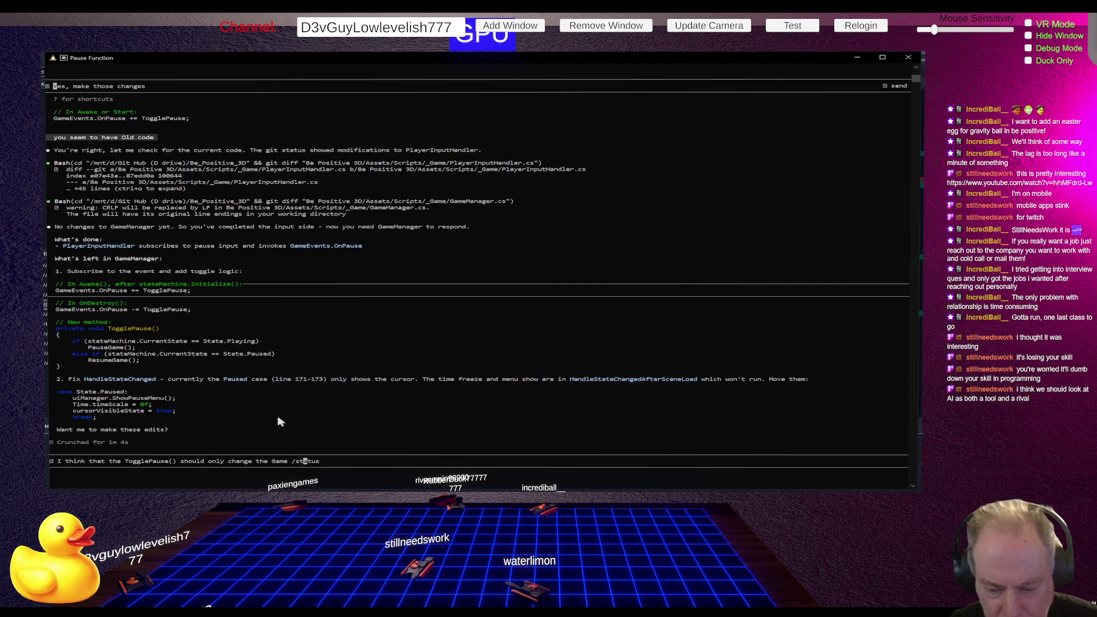
{"action": "key", "text": "BackSpace"}
{"action": "key", "text": "BackSpace"}
{"action": "type", "text": "State"}
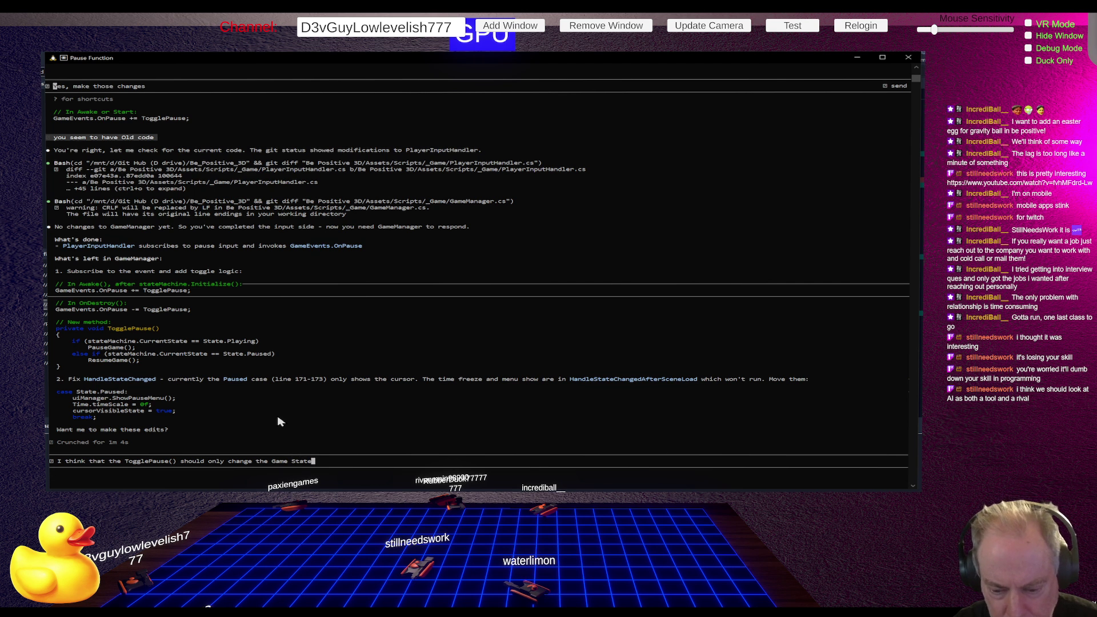
{"action": "key", "text": "Return"}
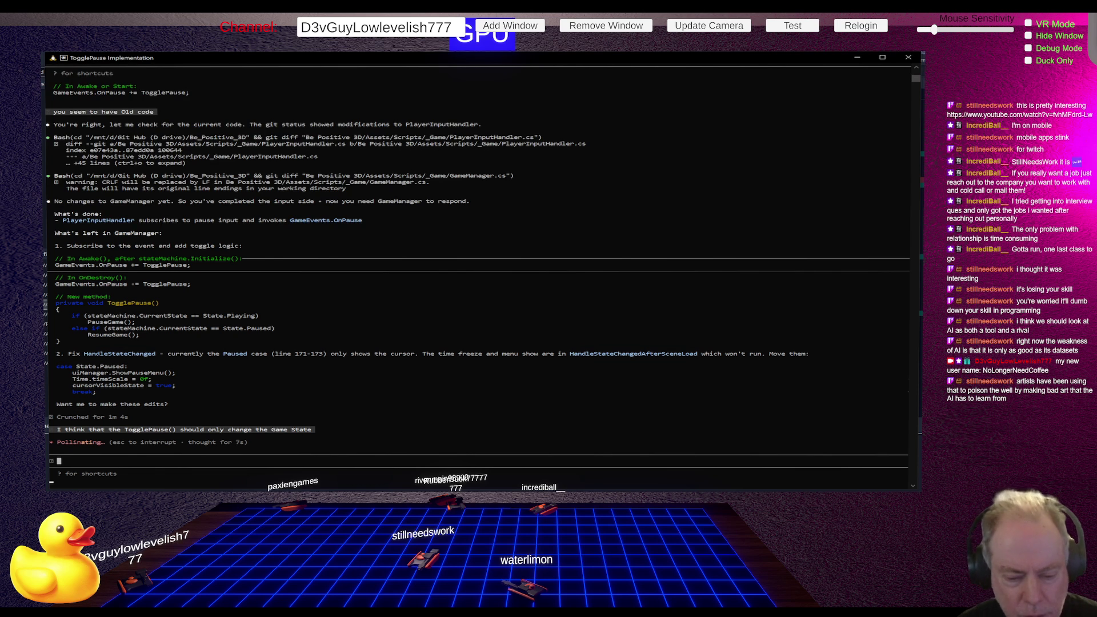
Ask Claude Code 'Why not change the Game State in TogglePause()?', read the answer, then switch to Rider
{"action": "left_click", "coordinate": [77, 437]}
{"action": "type", "text": "Why not"}
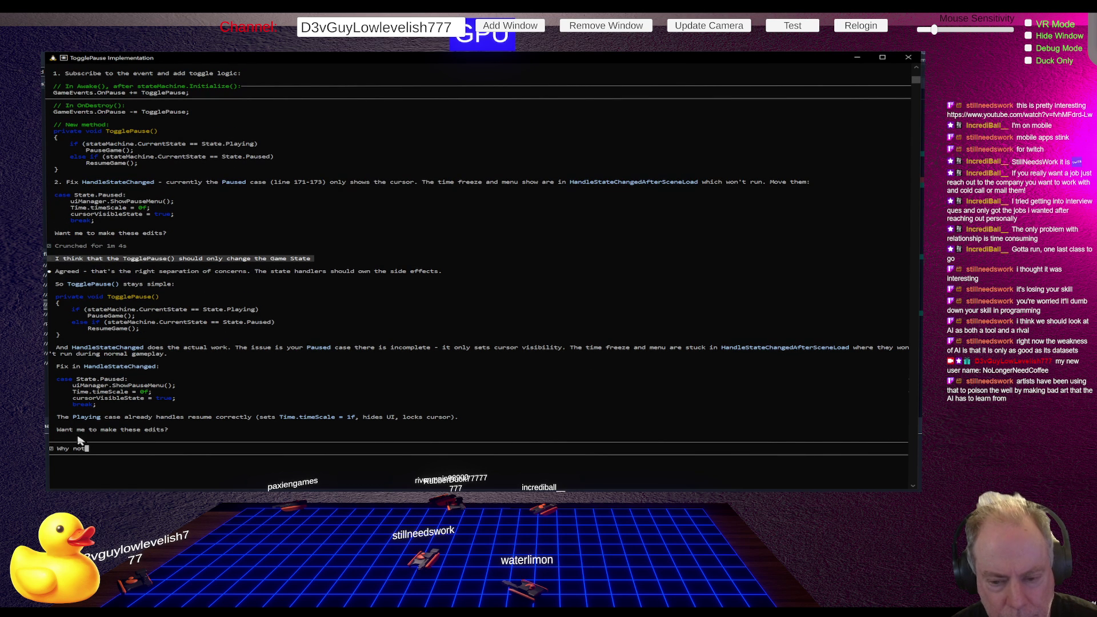
{"action": "type", "text": " change"}
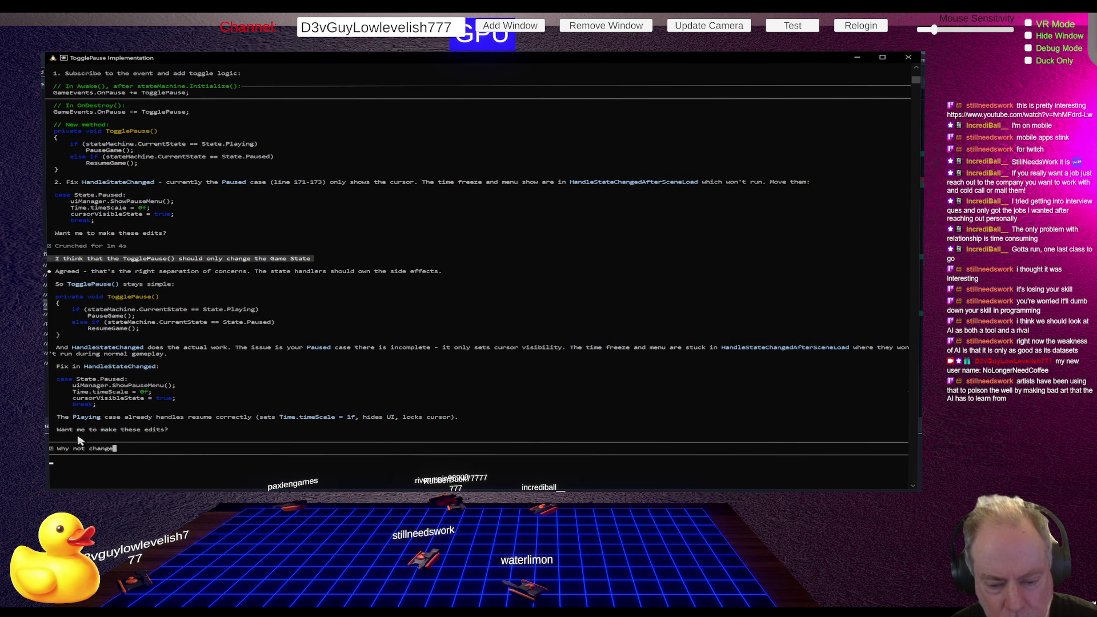
{"action": "type", "text": " the start i"}
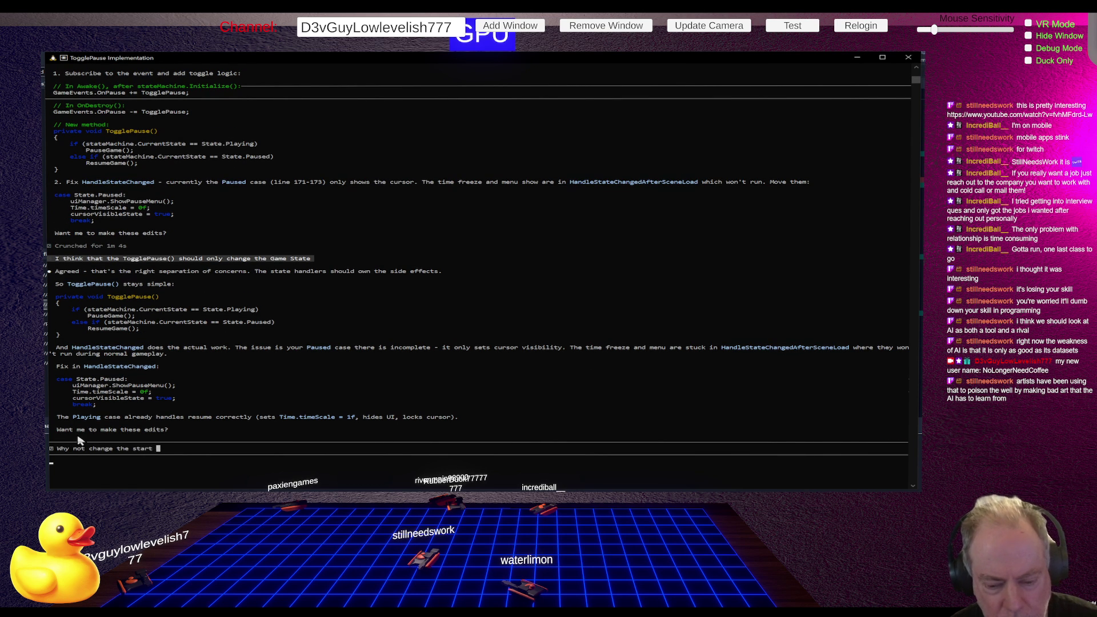
{"action": "key", "text": "BackSpace"}
{"action": "key", "text": "BackSpace"}
{"action": "key", "text": "BackSpace"}
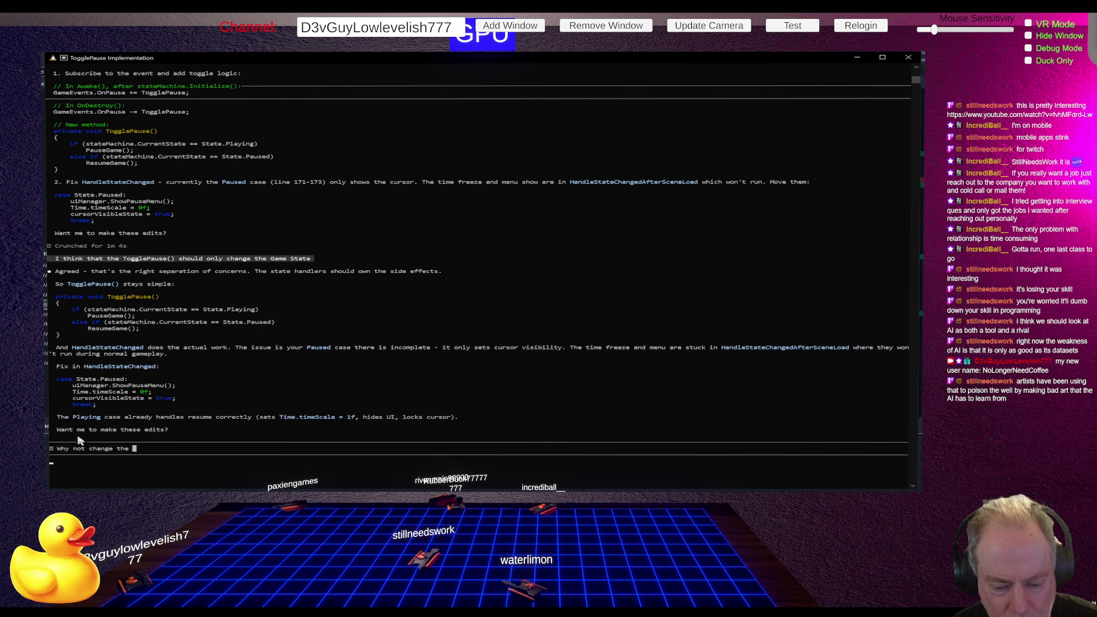
{"action": "type", "text": "Game St"}
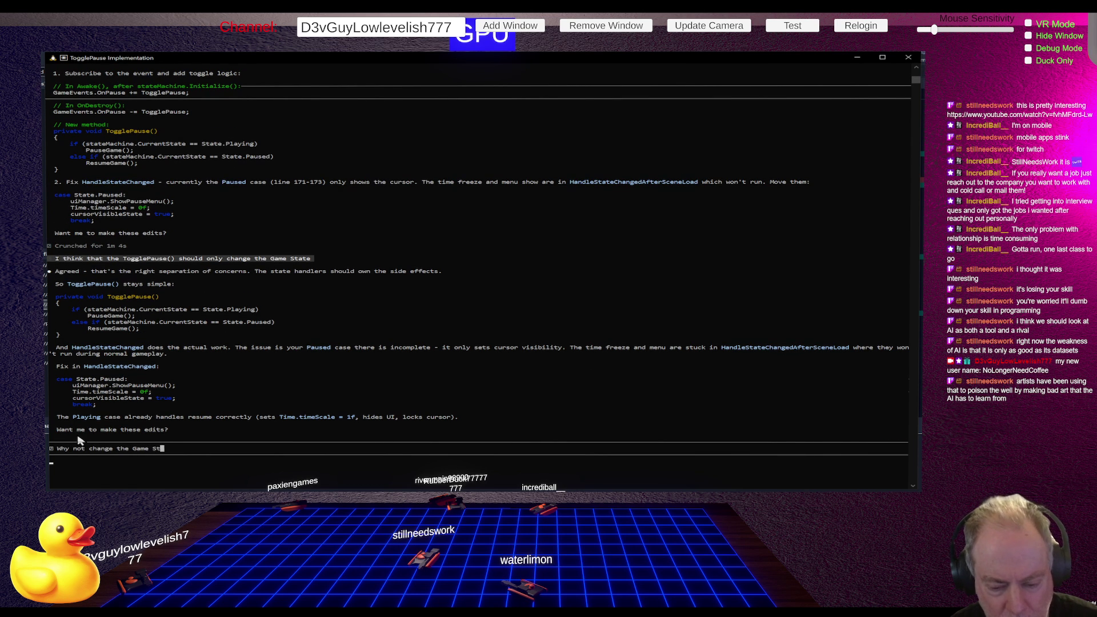
{"action": "type", "text": "ate in TogglePause()?"}
{"action": "key", "text": "Return"}
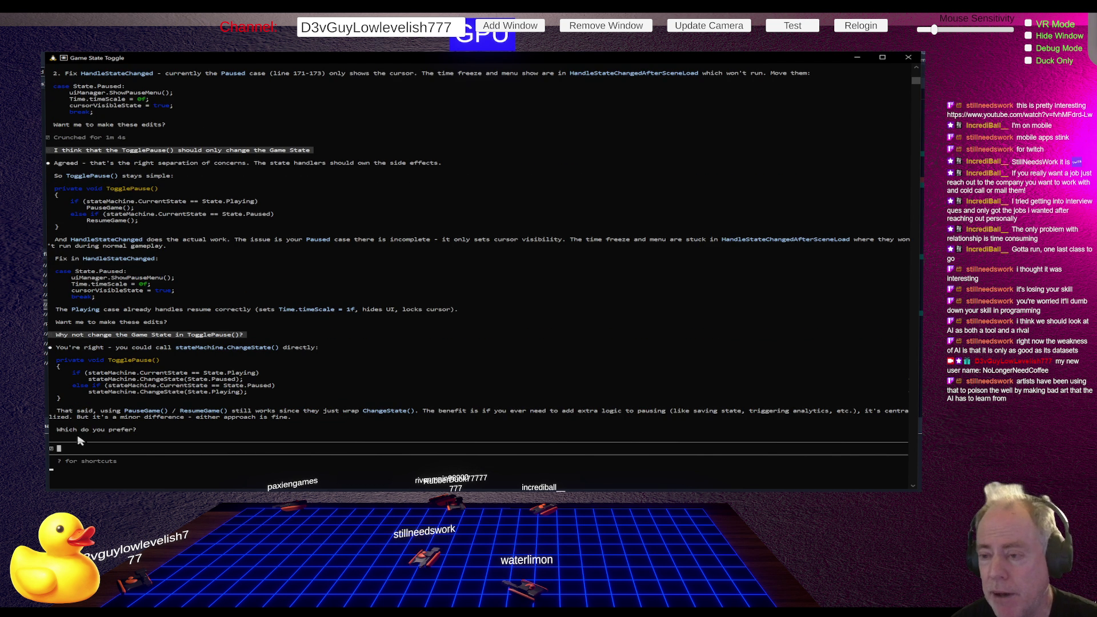
{"action": "key", "text": "alt+Tab"}
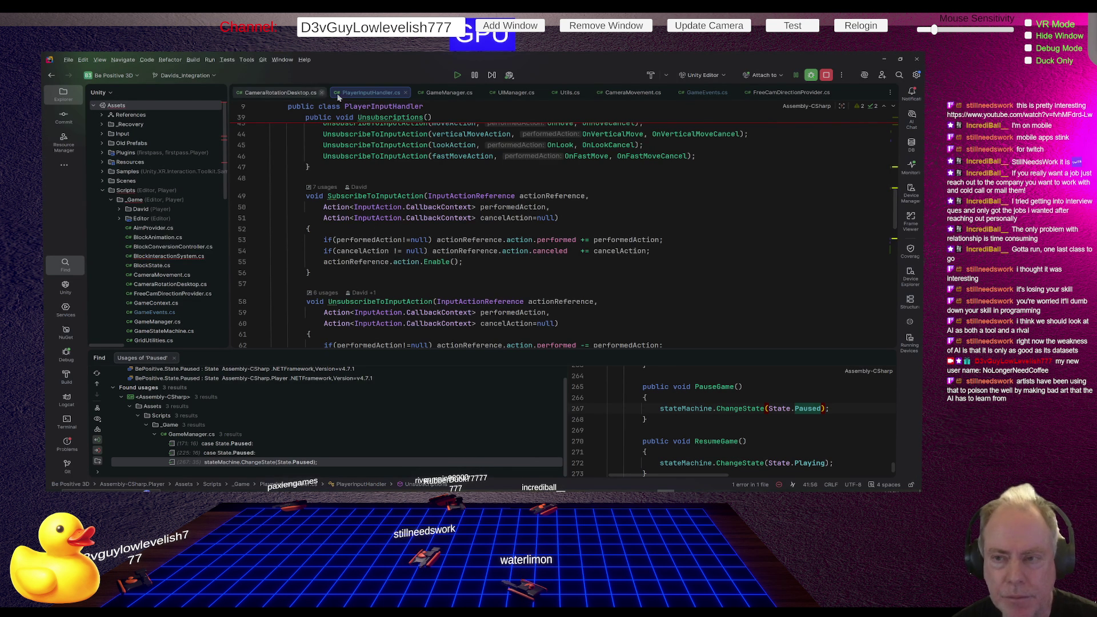
Search GameManager.cs for 'pausegame' in Rider, then return to Claude Code
{"action": "left_click", "coordinate": [434, 91]}
{"action": "key", "text": "ctrl+f"}
{"action": "type", "text": "pausegame"}
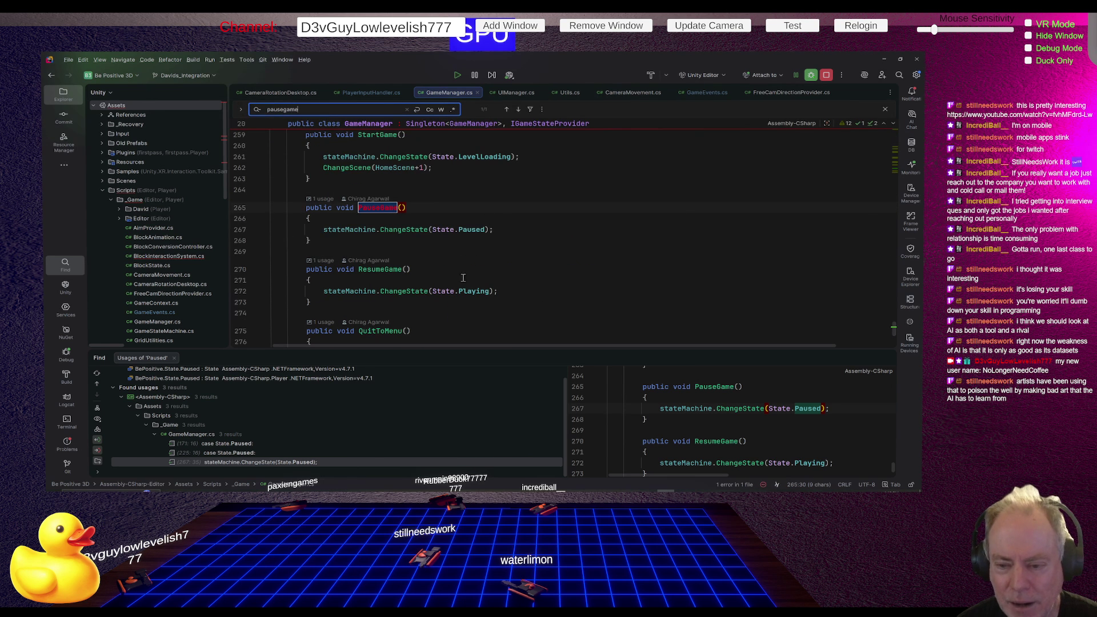
{"action": "key", "text": "alt+Tab"}
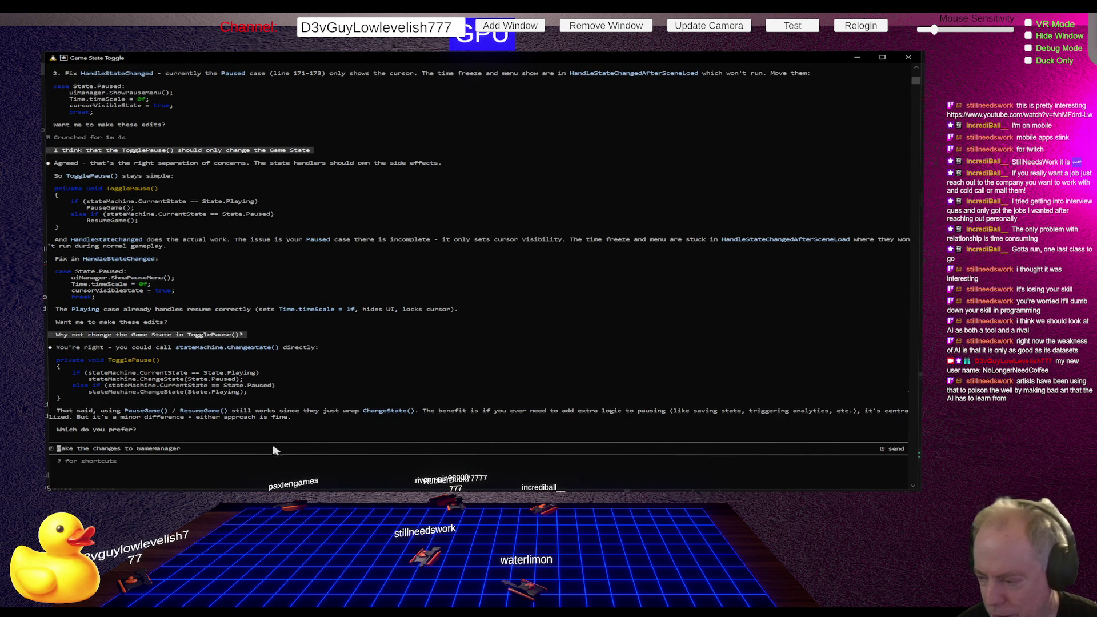
Tell Claude Code 'Let's use the previous methode' and watch its GameManager.cs edits begin
{"action": "left_click", "coordinate": [235, 449]}
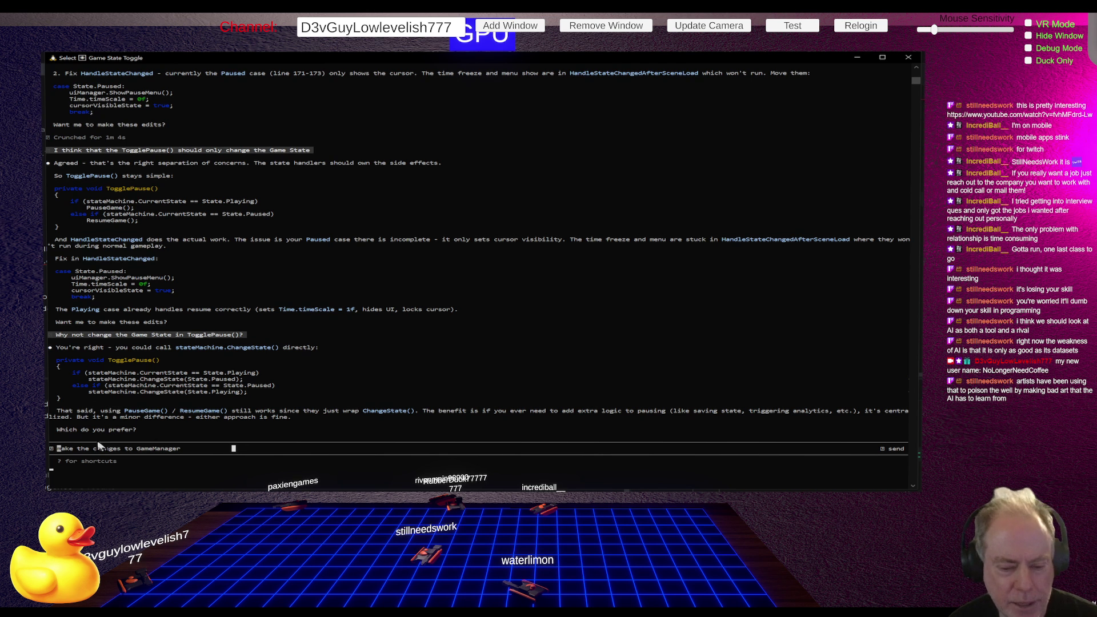
{"action": "left_click", "coordinate": [71, 449]}
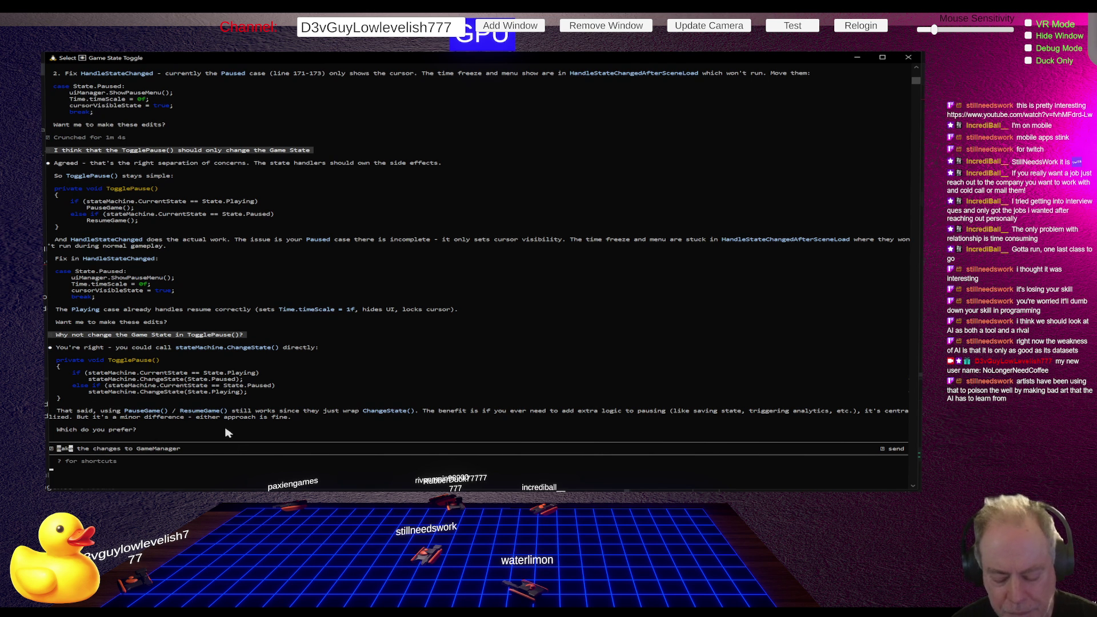
{"action": "type", "text": "Let's use the previous methode"}
{"action": "key", "text": "Return"}
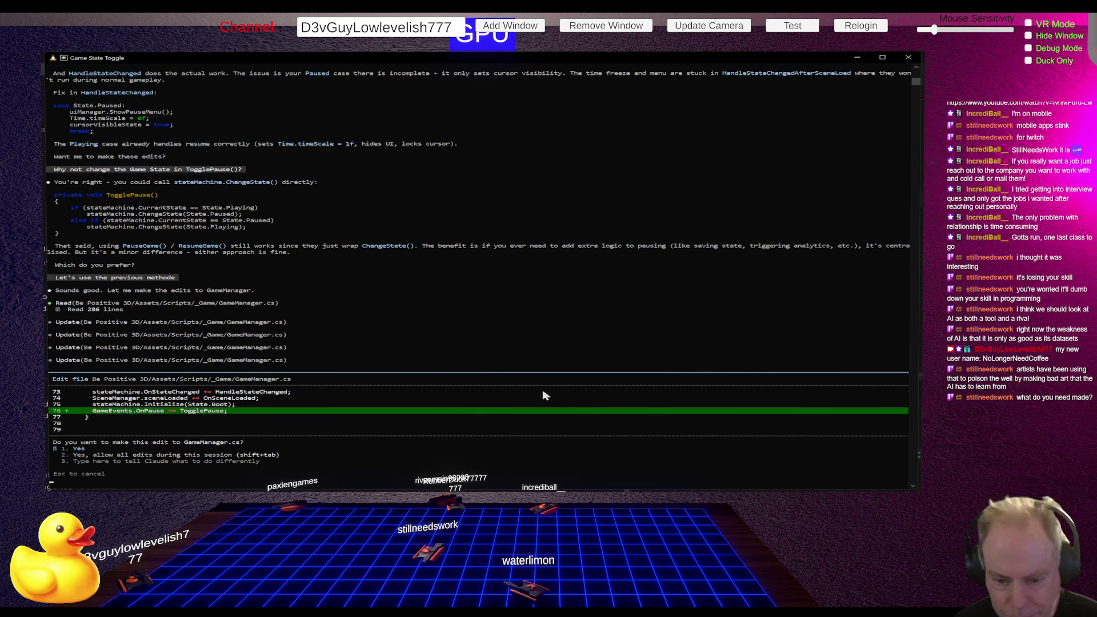
{"action": "scroll", "coordinate": [540, 393], "scroll_direction": "up", "scroll_amount": 1}
{"action": "scroll", "coordinate": [557, 349], "scroll_direction": "down", "scroll_amount": 2}
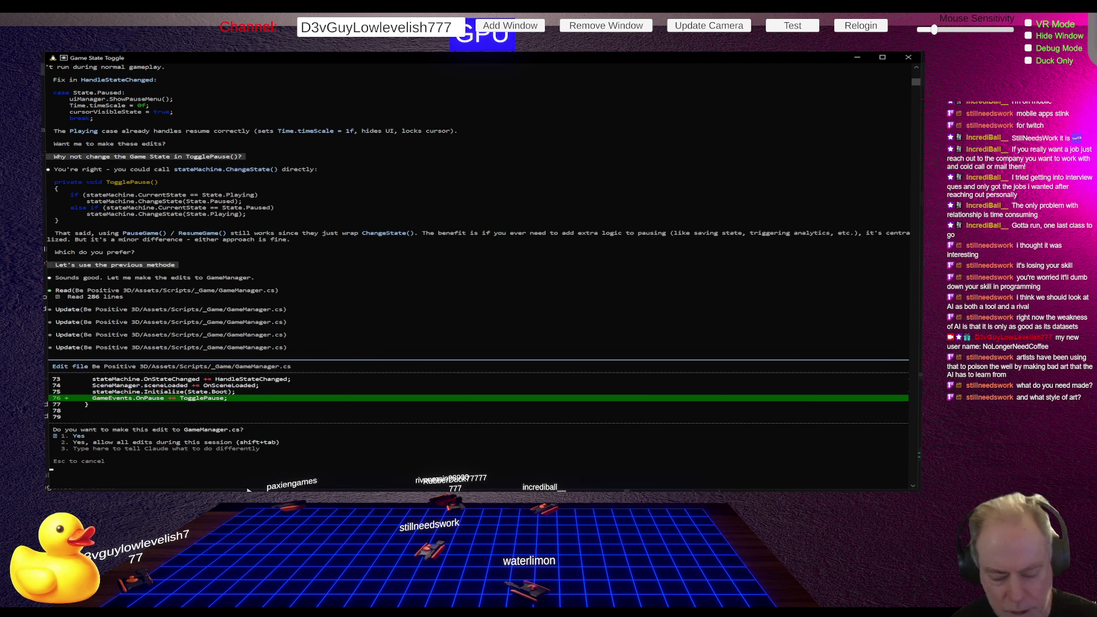
Approve the OnPause subscribe/unsubscribe, pause-menu and TogglePause() edits, then interrupt the run
{"action": "key", "text": "Return"}
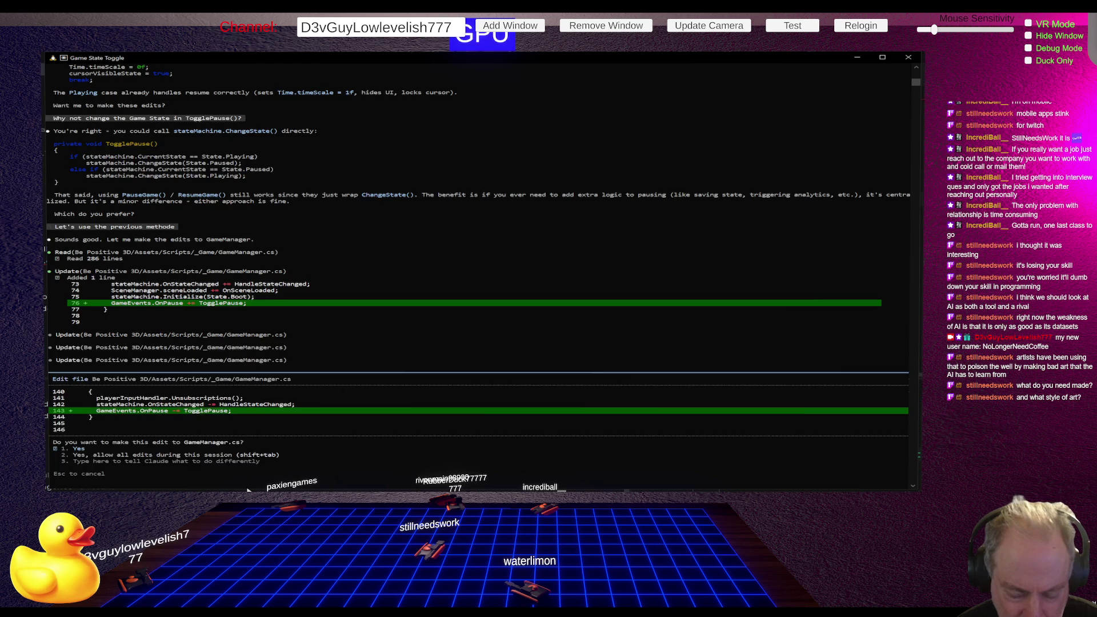
{"action": "key", "text": "Return"}
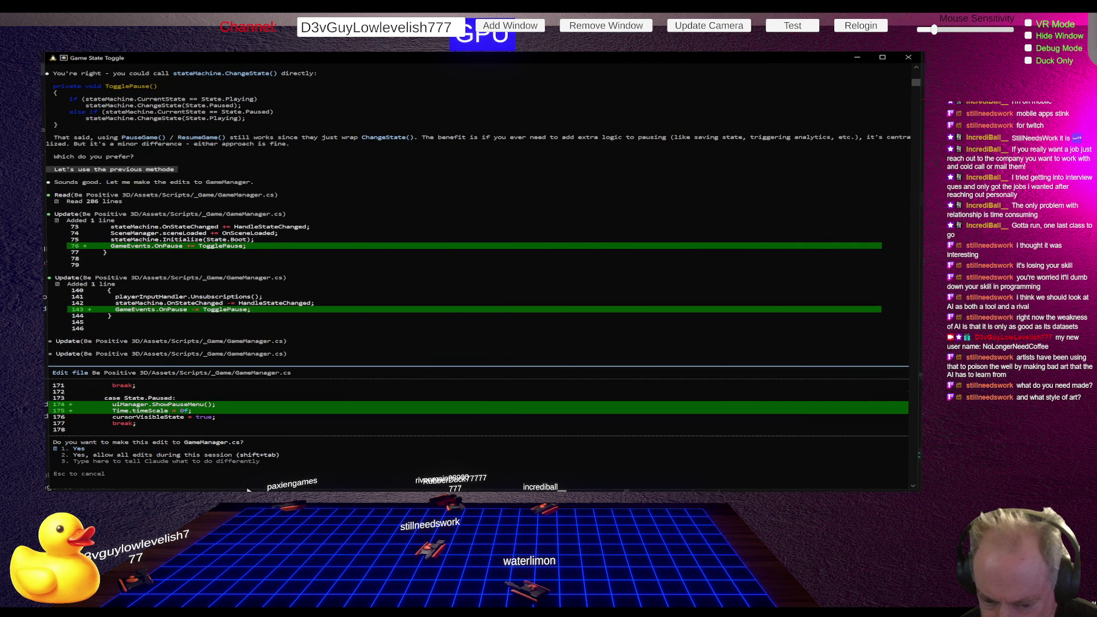
{"action": "key", "text": "Return"}
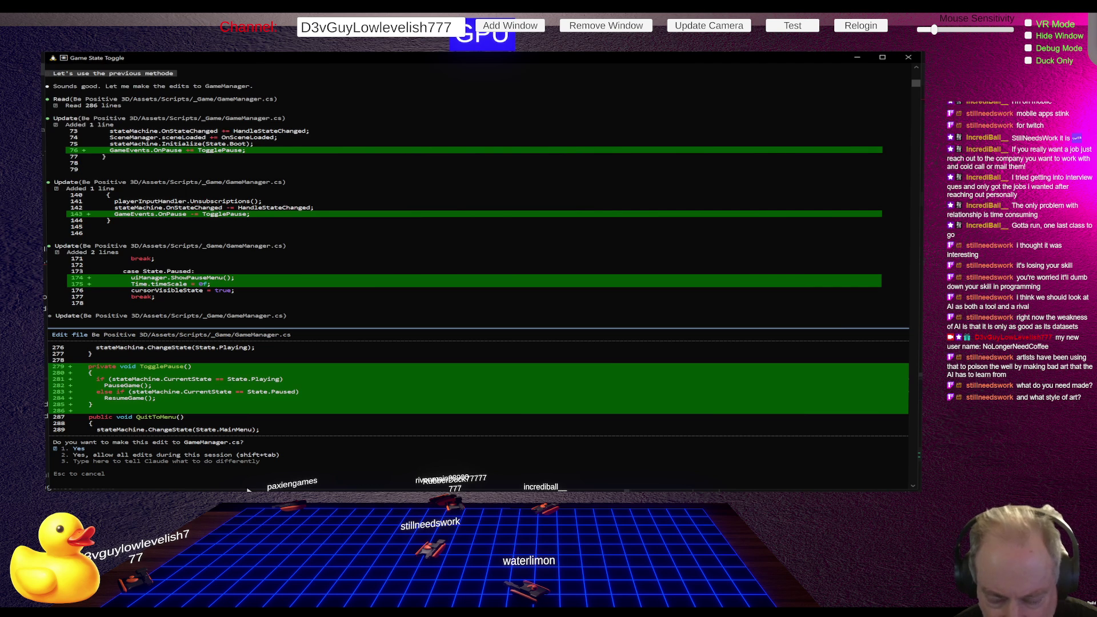
{"action": "key", "text": "Return"}
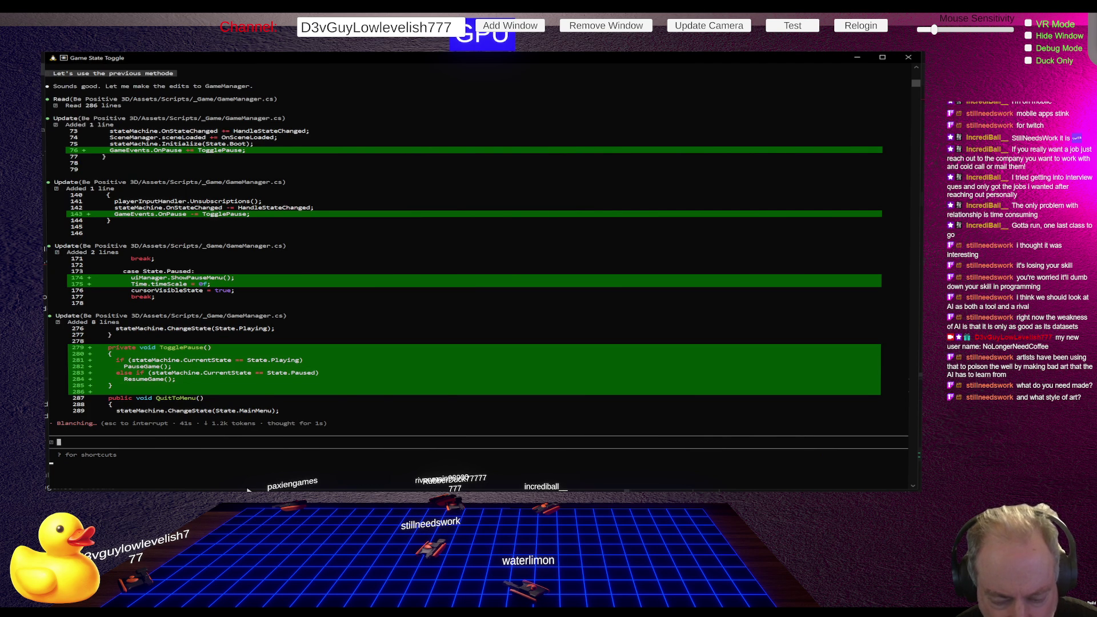
{"action": "key", "text": "Escape"}
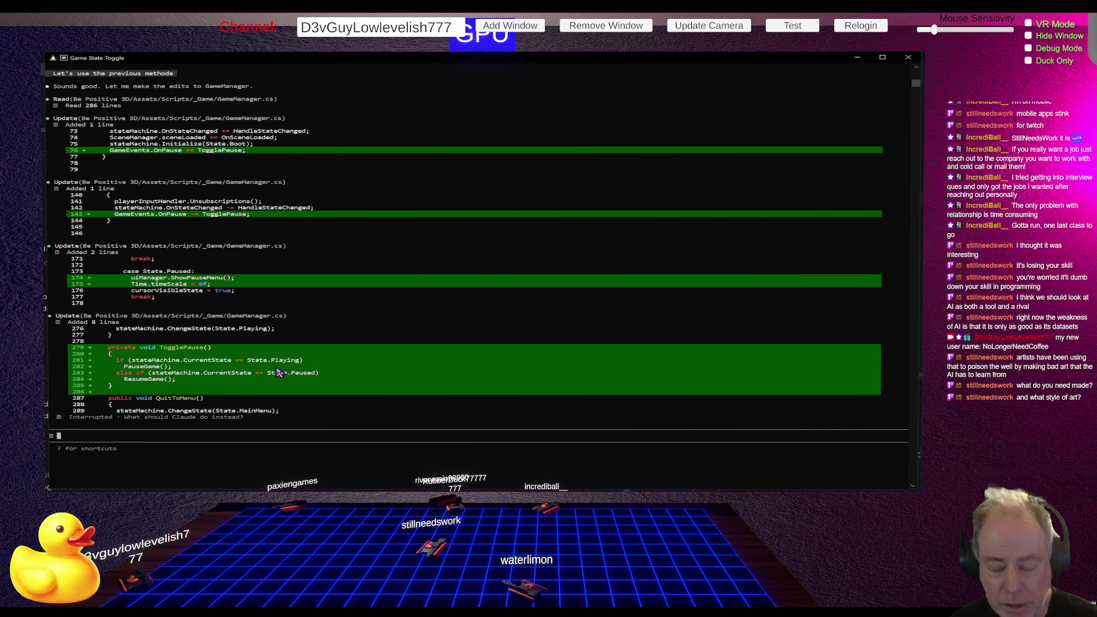
Scroll GameManager.cs in Rider to review TogglePause() calling PauseGame() or ResumeGame()
{"action": "key", "text": "alt+Tab"}
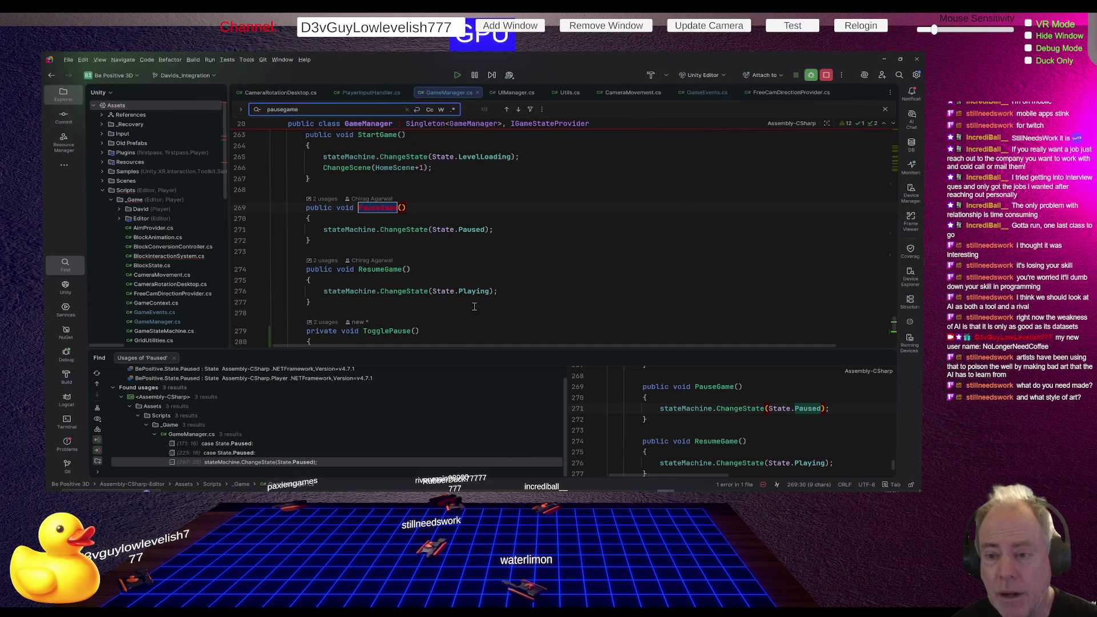
{"action": "scroll", "coordinate": [552, 235], "scroll_direction": "down", "scroll_amount": 2}
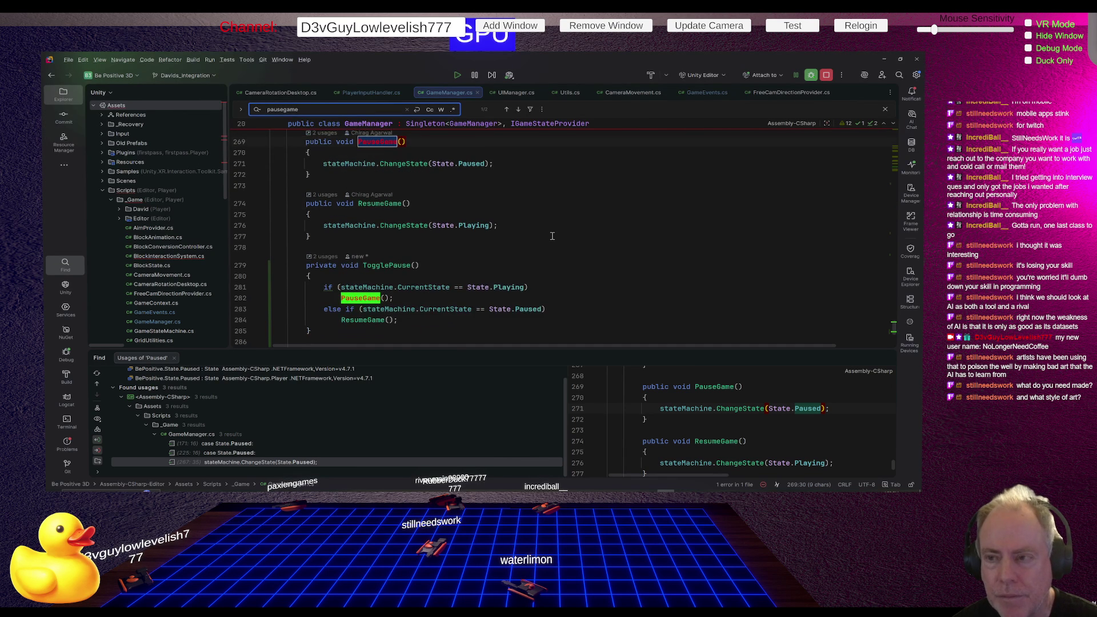
{"action": "scroll", "coordinate": [552, 235], "scroll_direction": "down", "scroll_amount": 2}
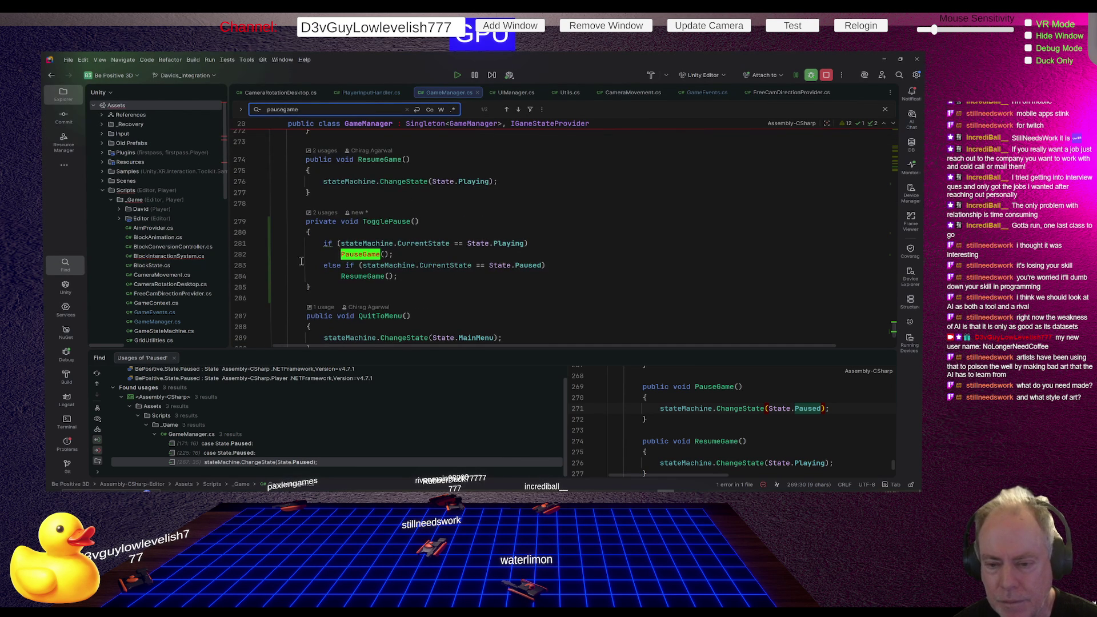
{"action": "key", "text": "alt+Tab"}
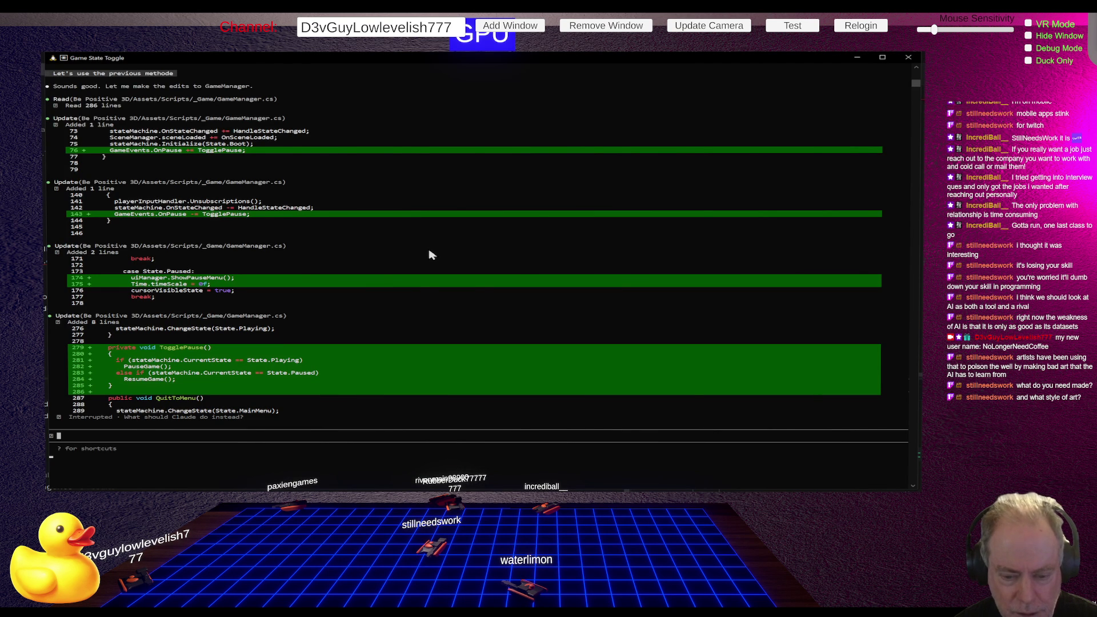
{"action": "key", "text": "alt+Tab"}
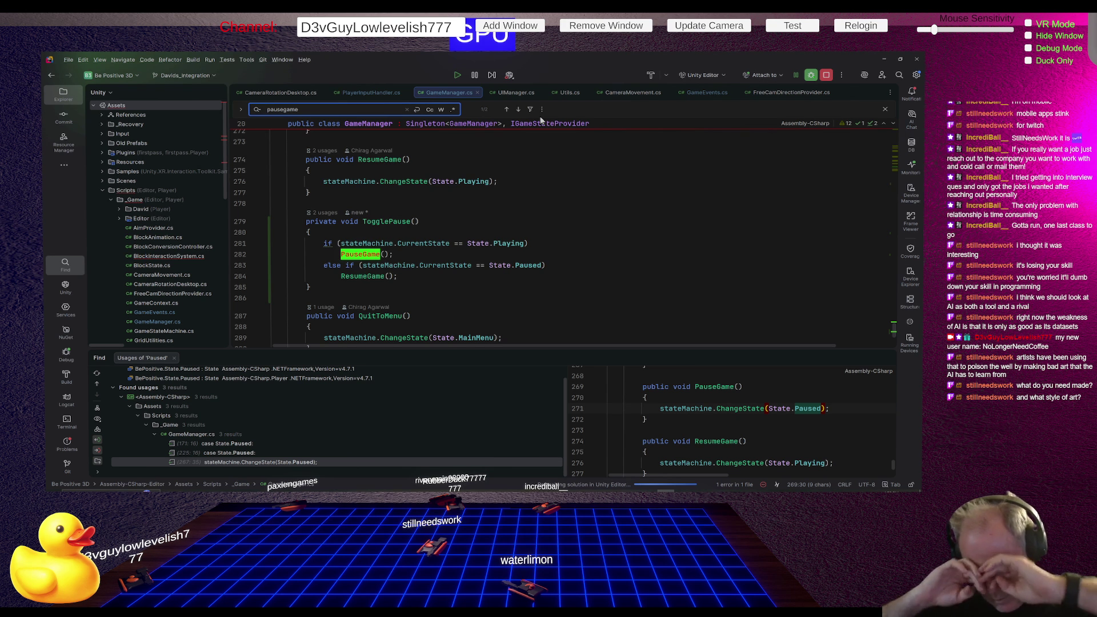
{"action": "key", "text": "alt+Tab"}
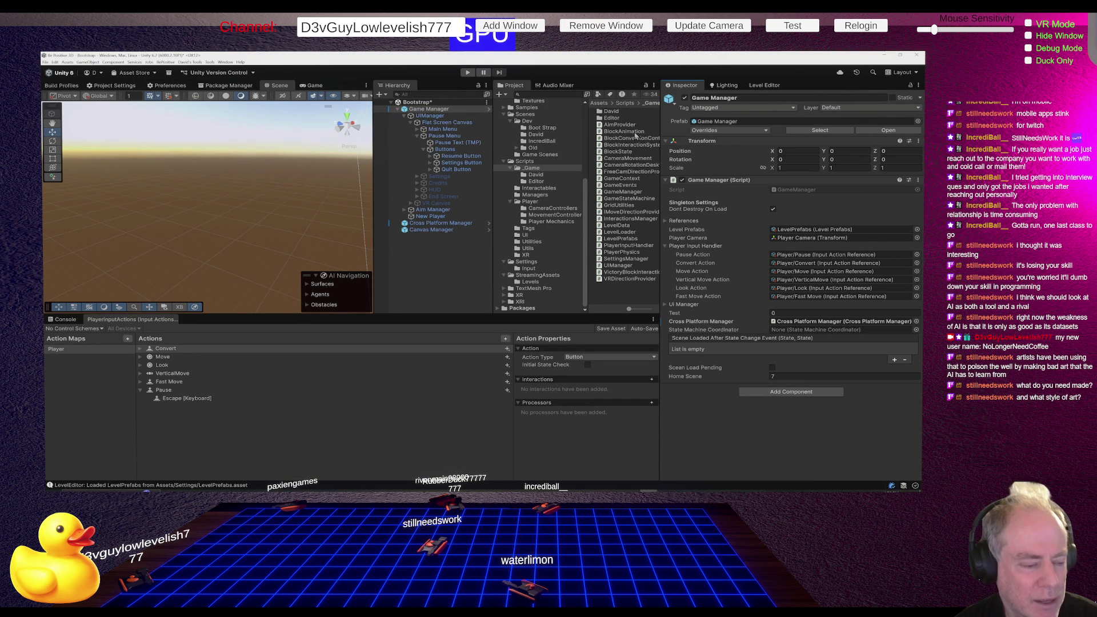
Run the game, toggle pause with Esc, quit to the main menu, and stop play mode
{"action": "key", "text": "ctrl+p"}
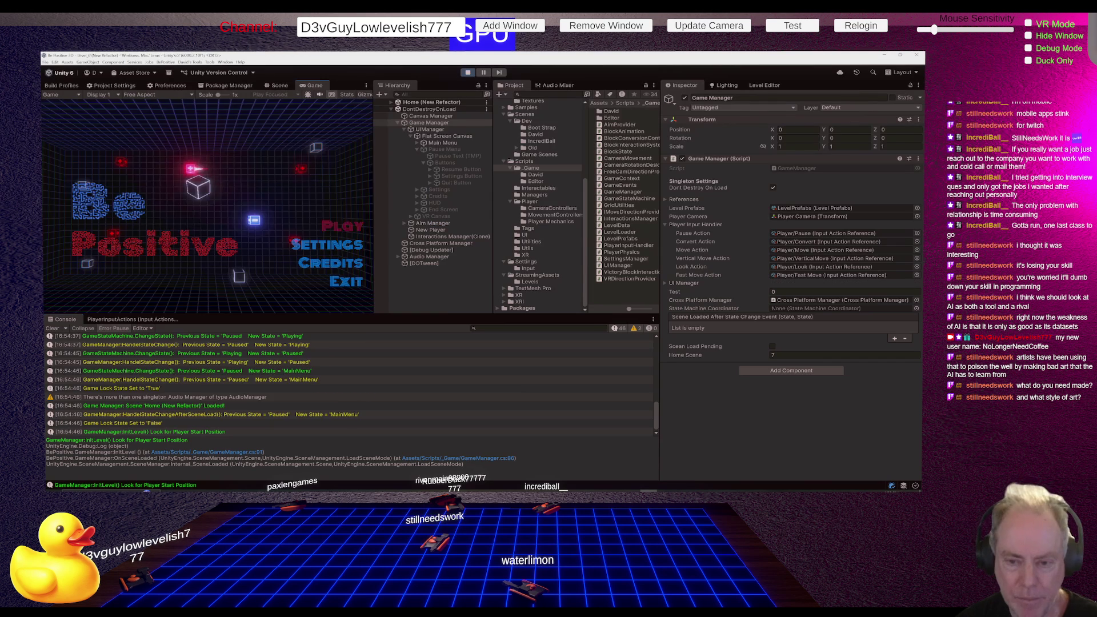
{"action": "key", "text": "Escape"}
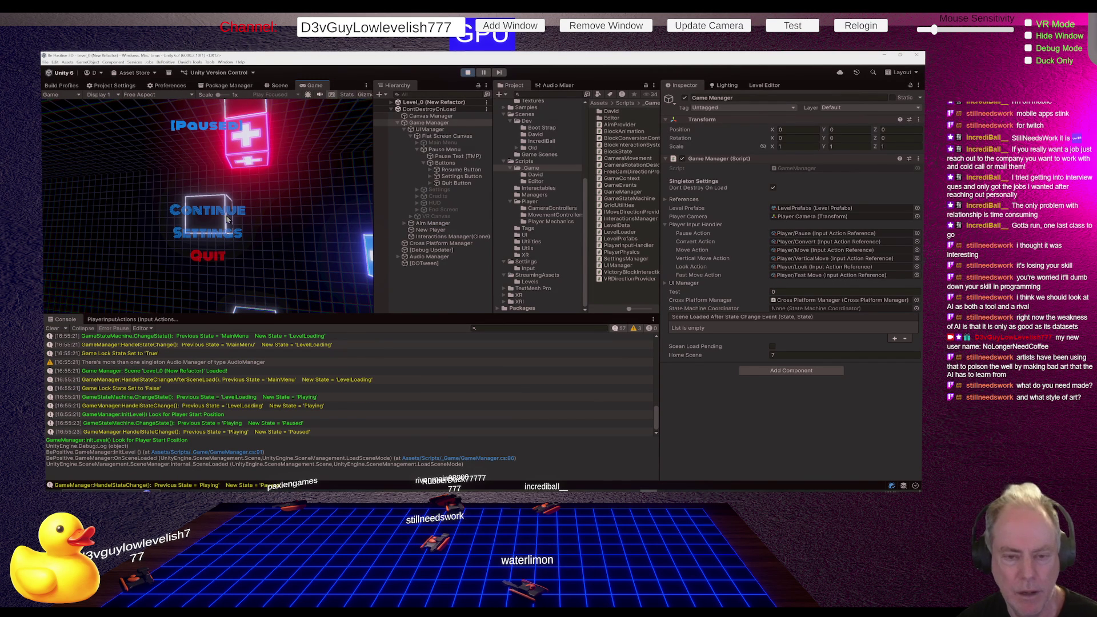
{"action": "key", "text": "Escape"}
{"action": "key", "text": "Escape"}
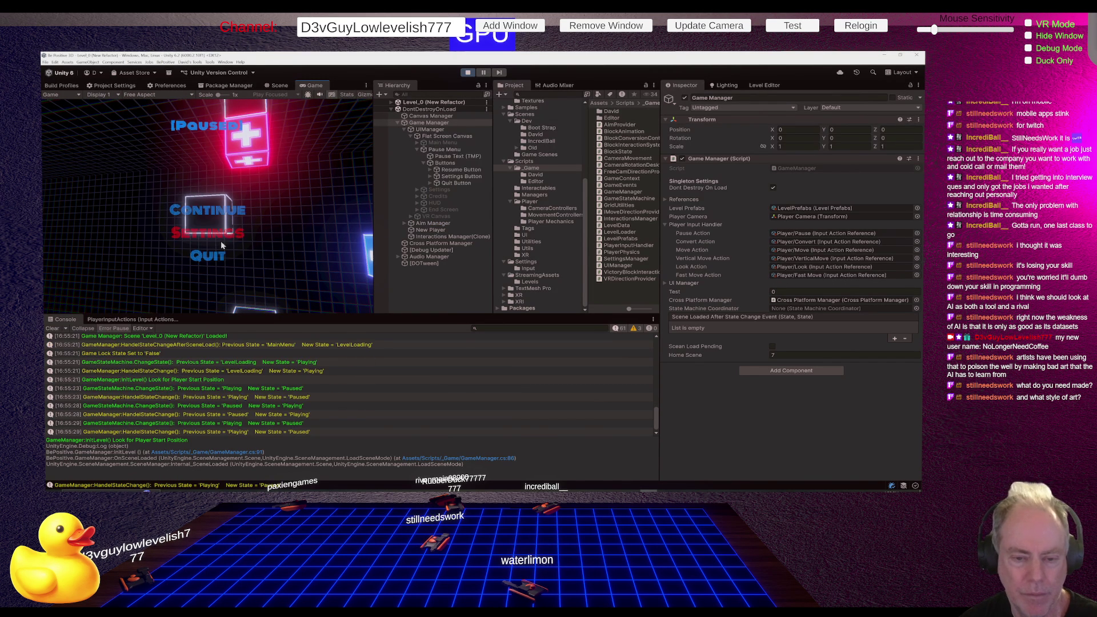
{"action": "left_click", "coordinate": [213, 257]}
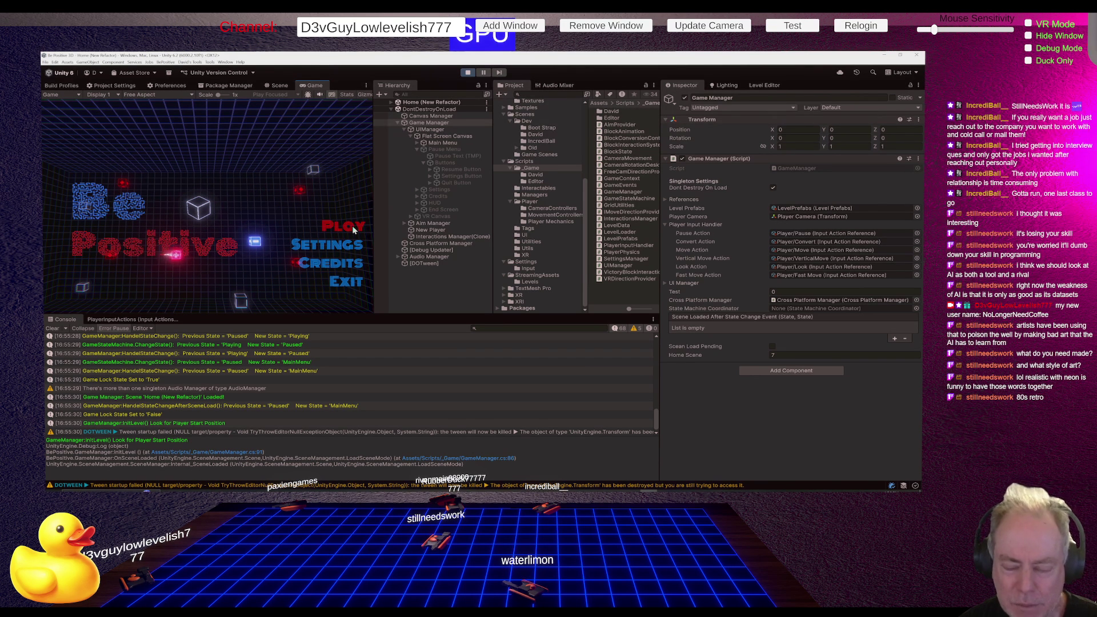
{"action": "left_click", "coordinate": [468, 72]}
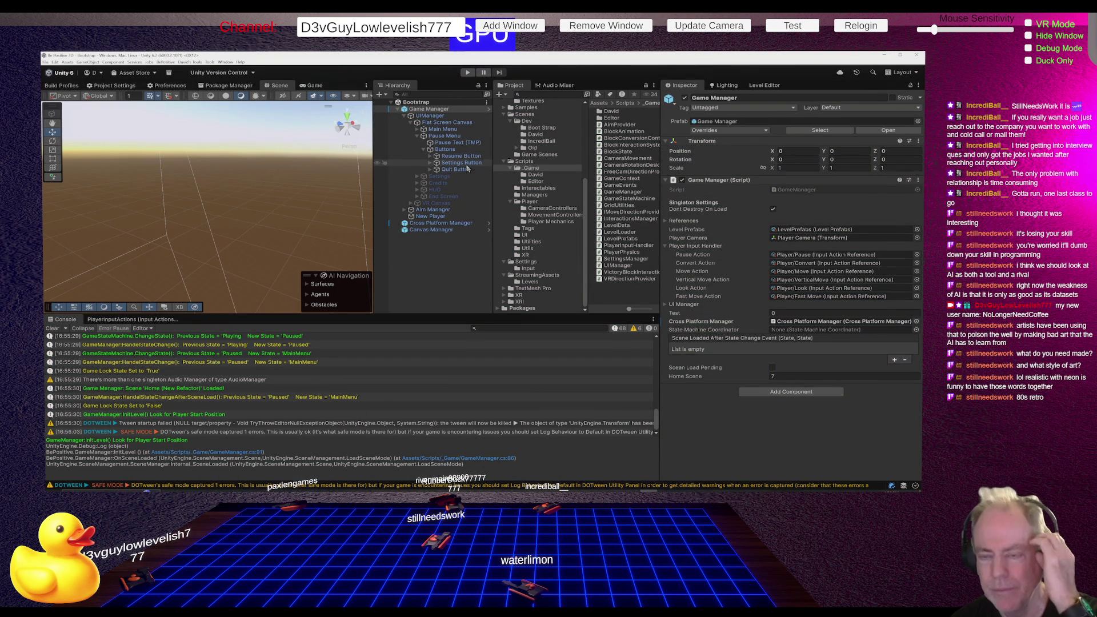
Select UIManager in the Hierarchy and clear the Console log
{"action": "left_click", "coordinate": [449, 118]}
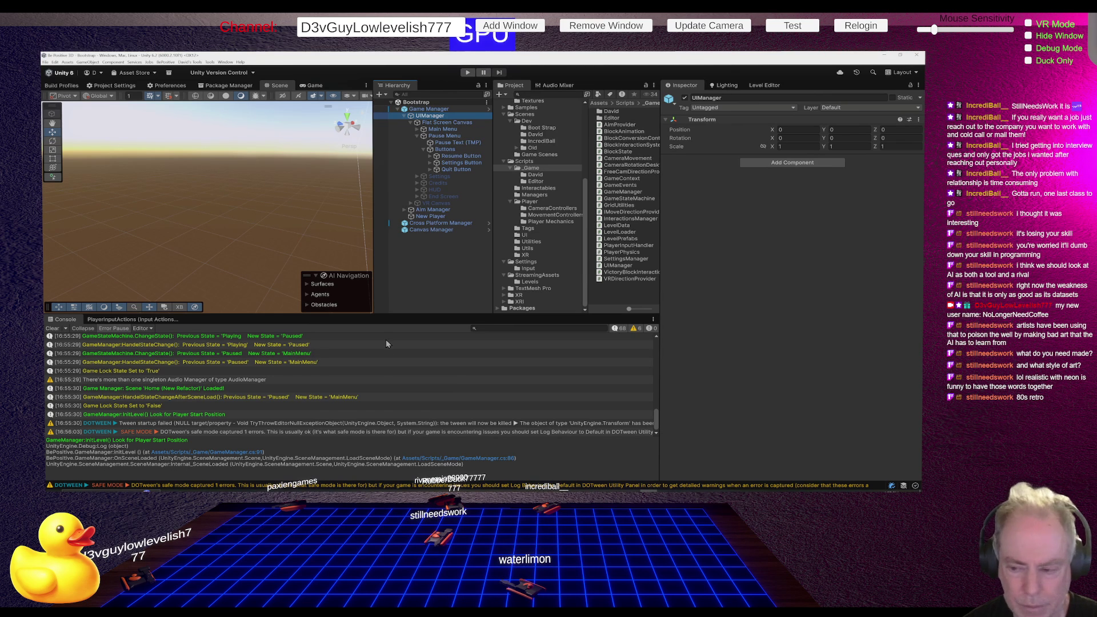
{"action": "left_click", "coordinate": [51, 329]}
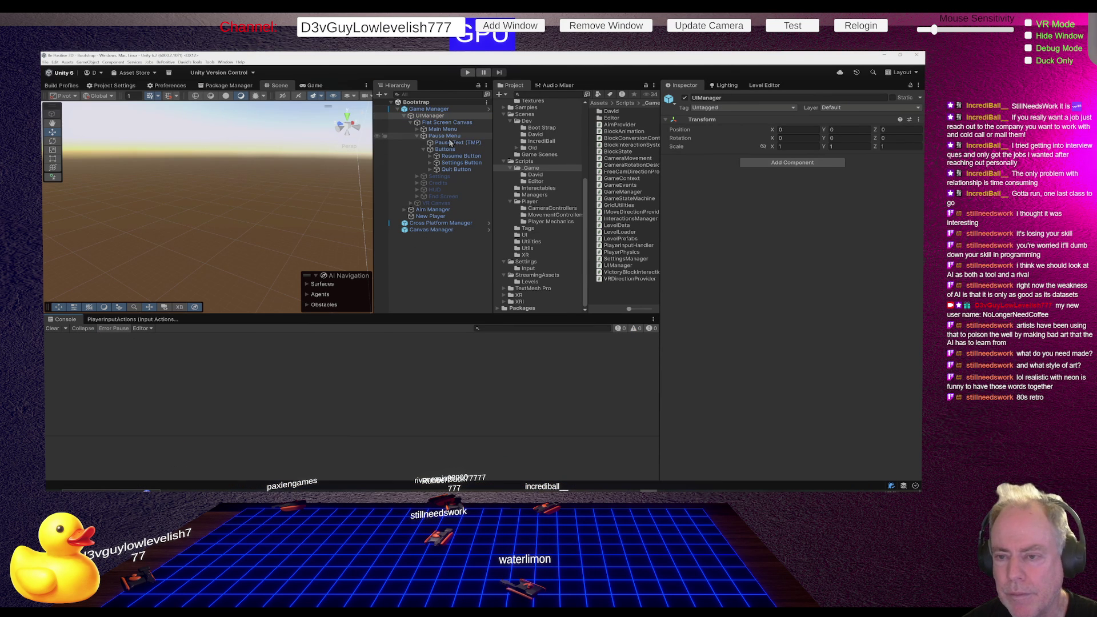
Expand Main Menu > Buttons and Pause Menu in the Hierarchy and inspect the Play Button
{"action": "left_click", "coordinate": [417, 136]}
{"action": "left_click", "coordinate": [441, 129]}
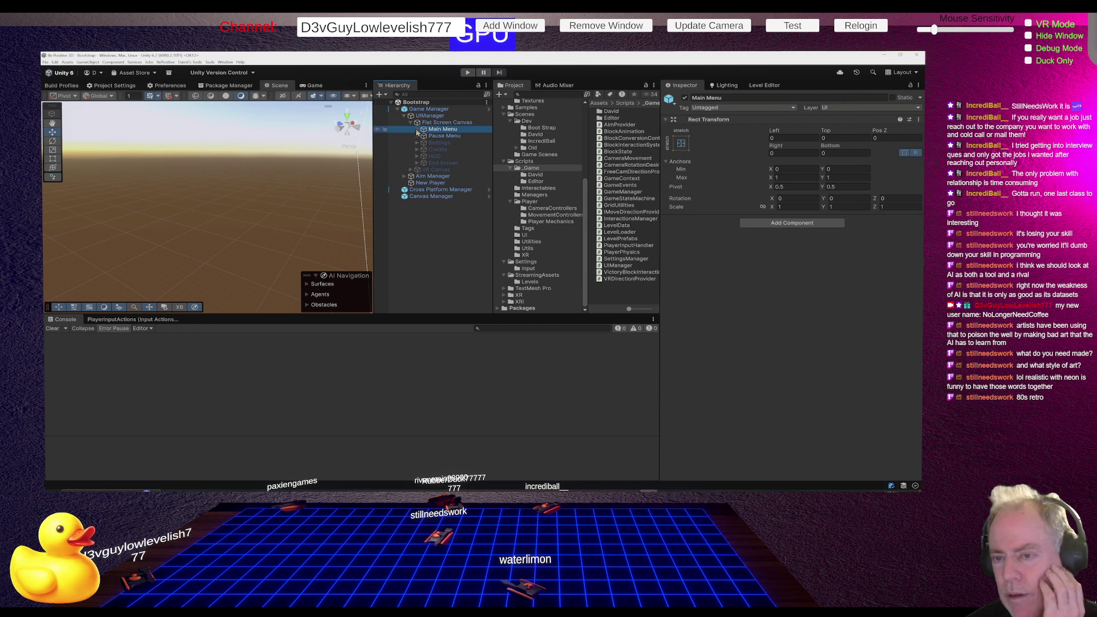
{"action": "left_click", "coordinate": [417, 130]}
{"action": "left_click", "coordinate": [451, 149]}
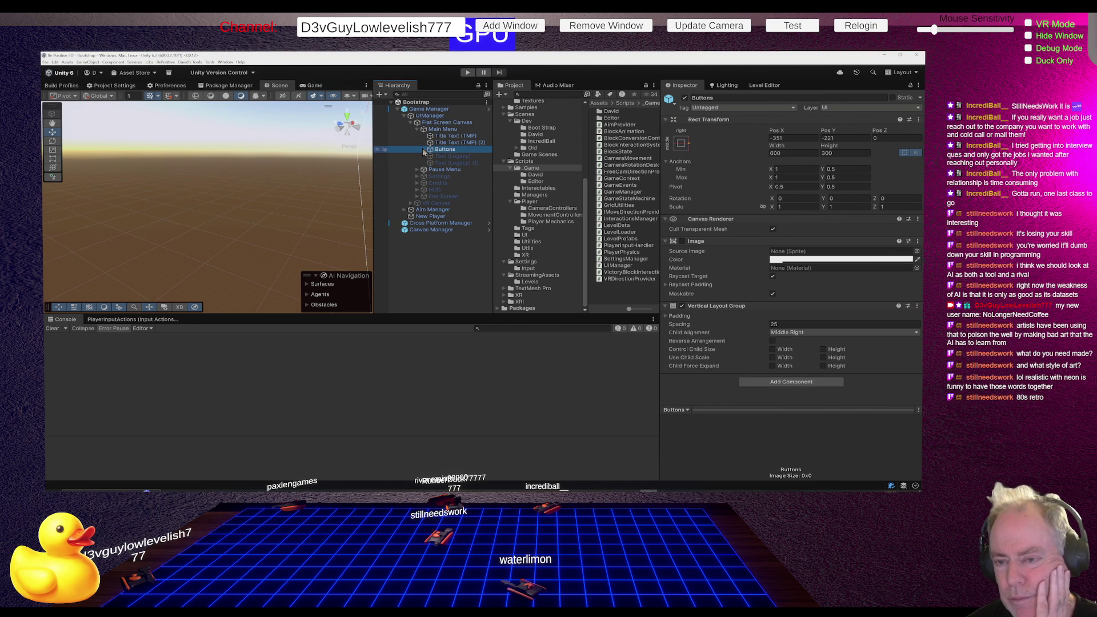
{"action": "left_click", "coordinate": [424, 149]}
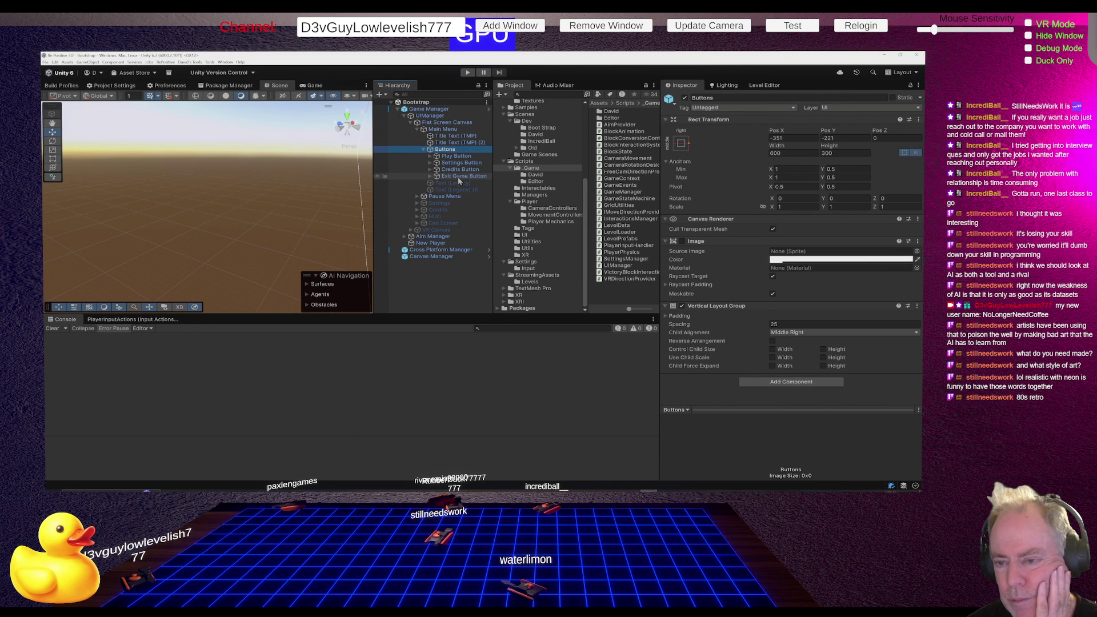
{"action": "left_click", "coordinate": [418, 196]}
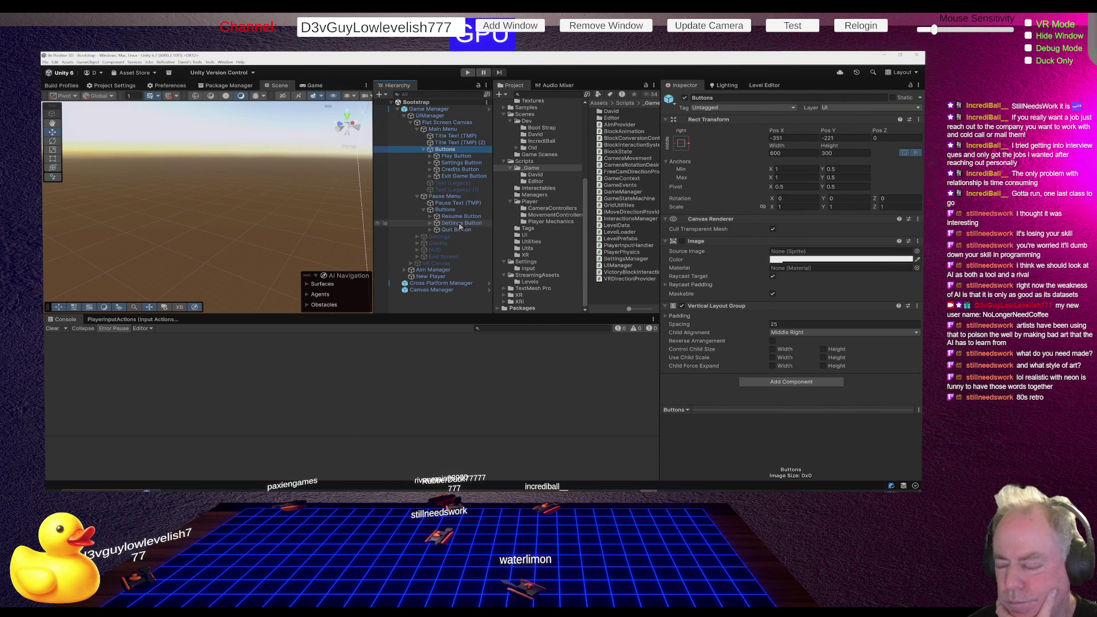
{"action": "left_click", "coordinate": [457, 159]}
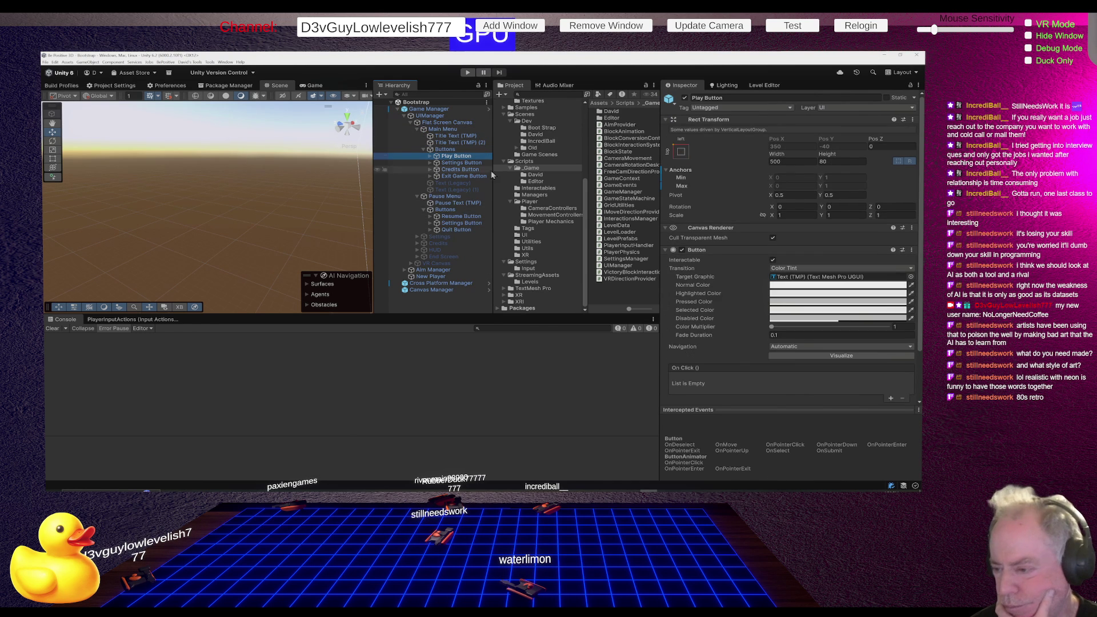
Compare the Resume Button and Play Button components and locate the ButtonAnimator script
{"action": "scroll", "coordinate": [723, 302], "scroll_direction": "down", "scroll_amount": 3}
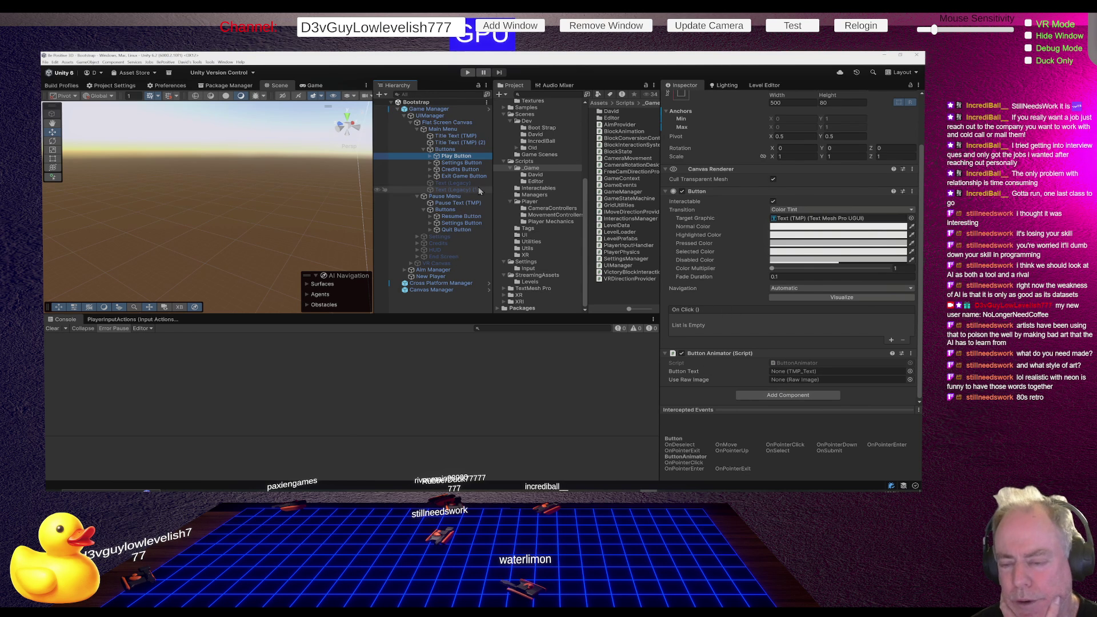
{"action": "left_click", "coordinate": [456, 217]}
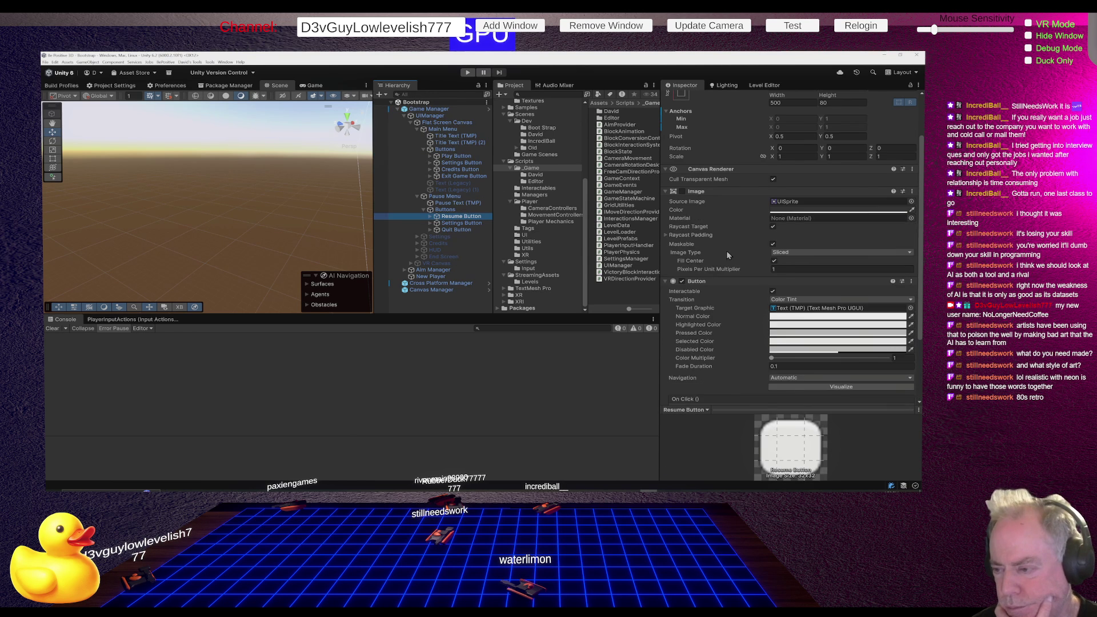
{"action": "scroll", "coordinate": [729, 236], "scroll_direction": "down", "scroll_amount": 3}
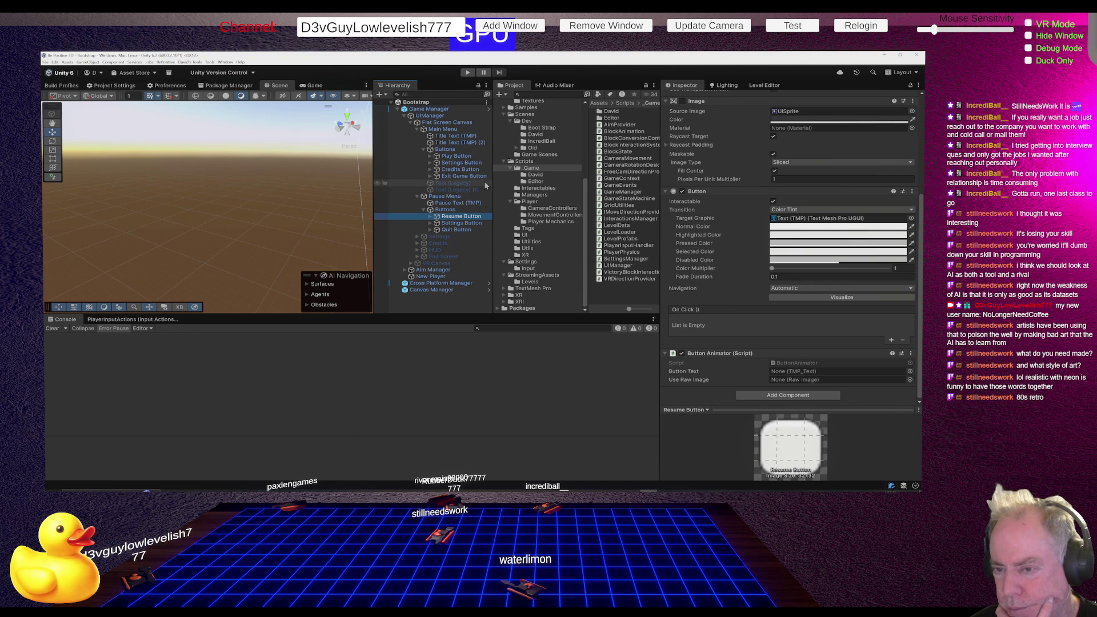
{"action": "left_click", "coordinate": [456, 156]}
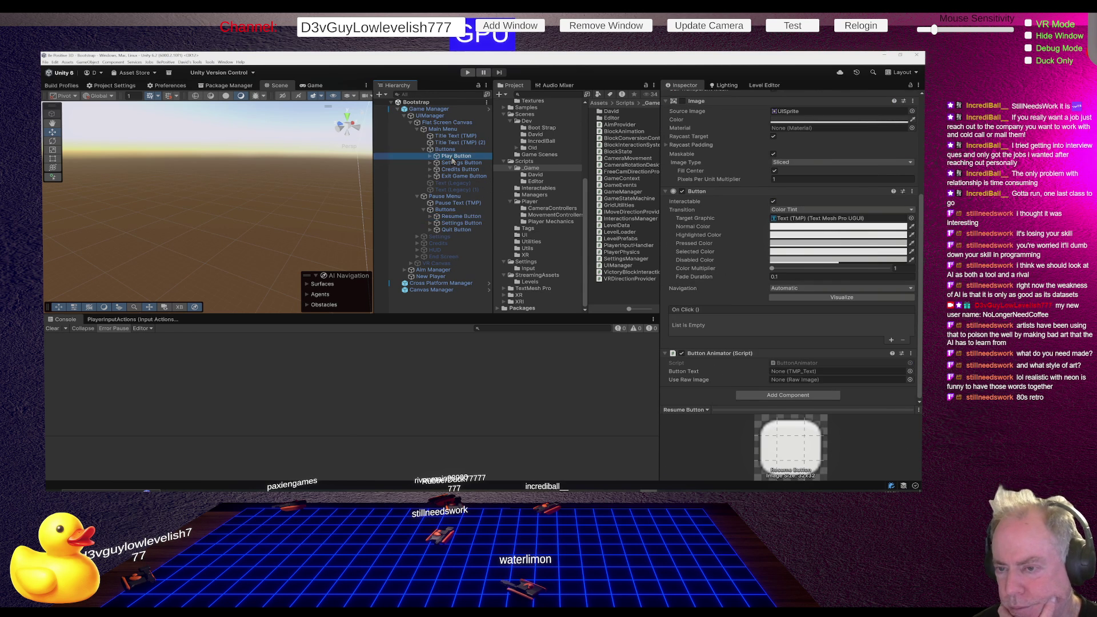
{"action": "left_click", "coordinate": [800, 363]}
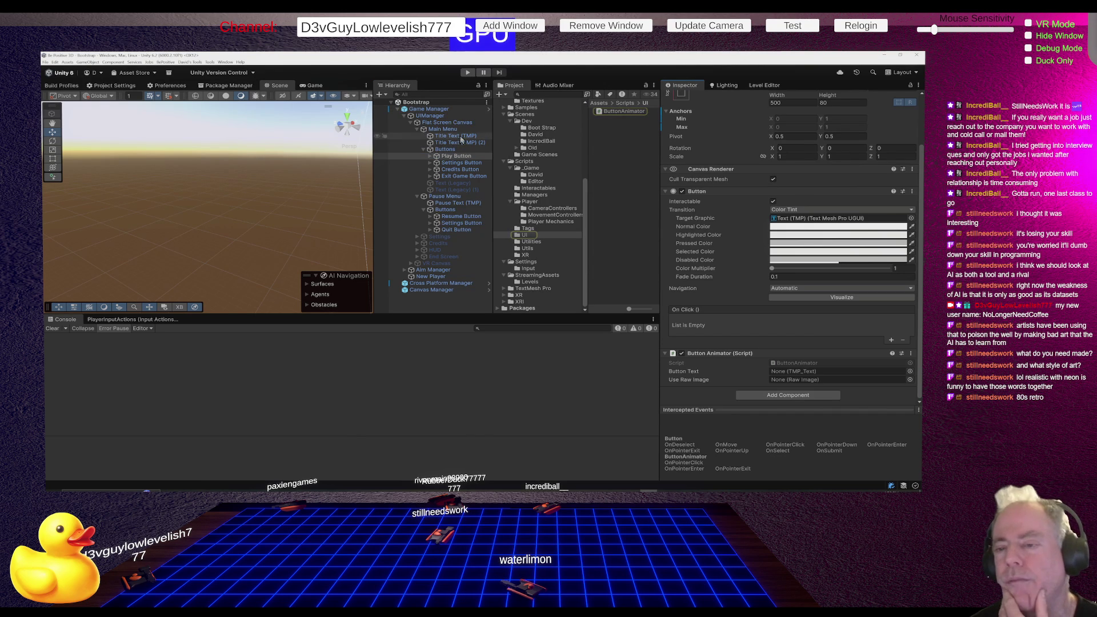
Inspect Main Menu, UIManager and Game Manager, then open the GameManager script in Rider
{"action": "left_click", "coordinate": [446, 129]}
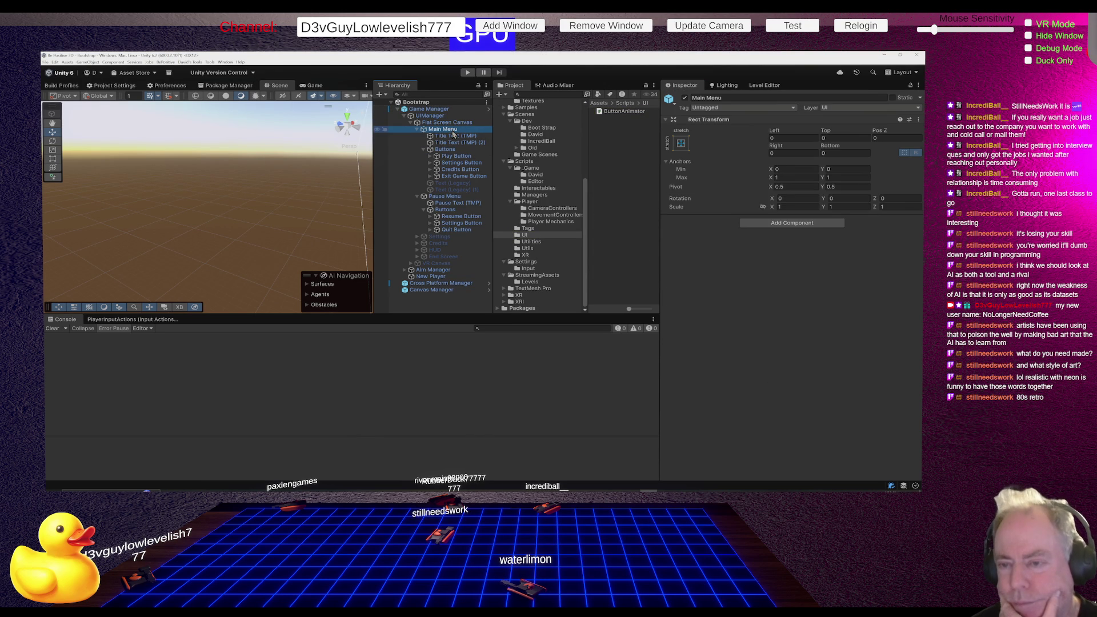
{"action": "left_click", "coordinate": [426, 116]}
{"action": "left_click", "coordinate": [427, 109]}
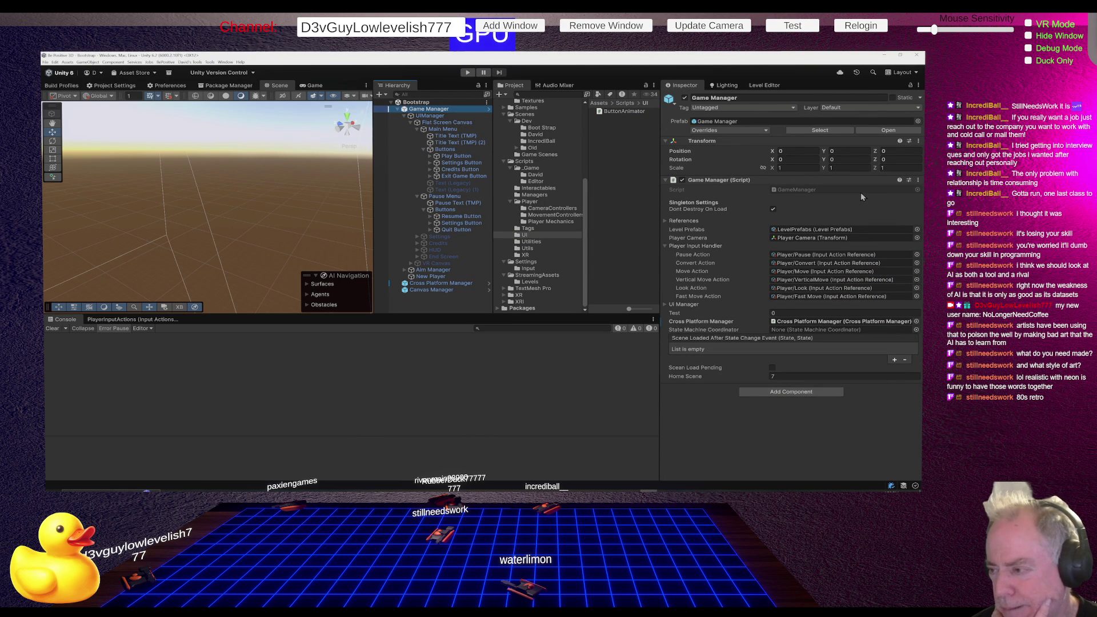
{"action": "left_click", "coordinate": [702, 304]}
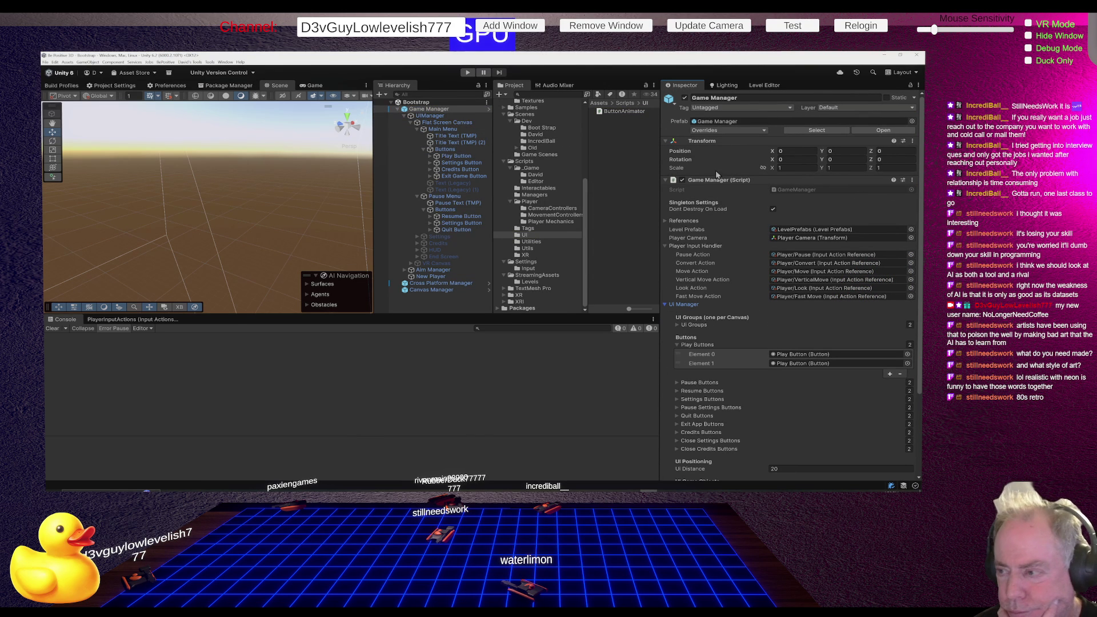
{"action": "double_click", "coordinate": [798, 189]}
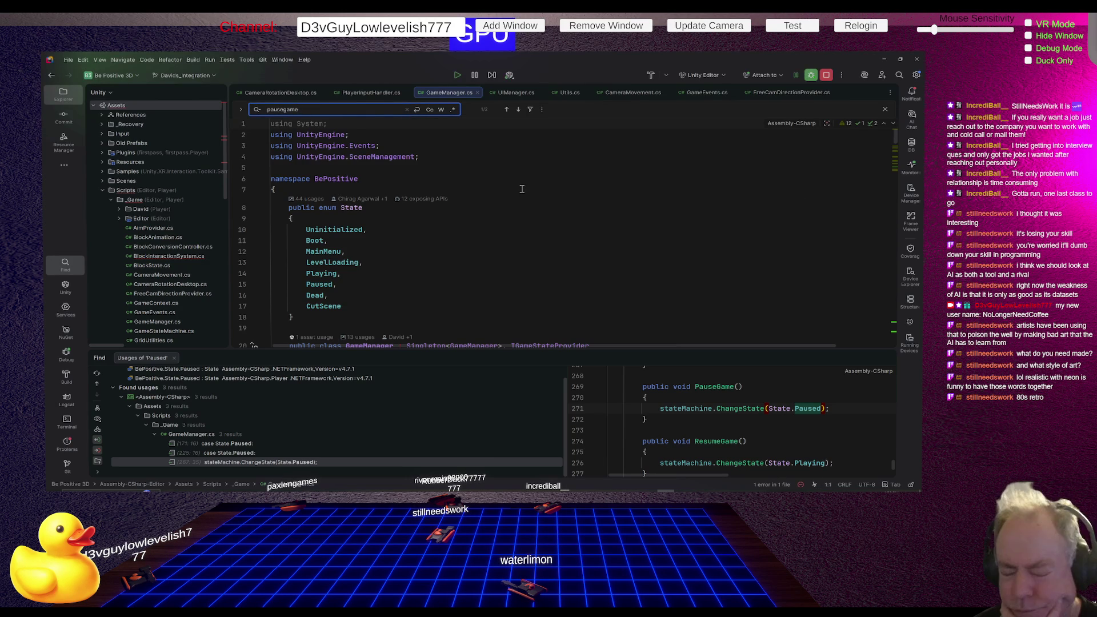
Jump from GameManager's UIManager field to the UIManager class declaration in UIManager.cs
{"action": "scroll", "coordinate": [457, 160], "scroll_direction": "down", "scroll_amount": 6}
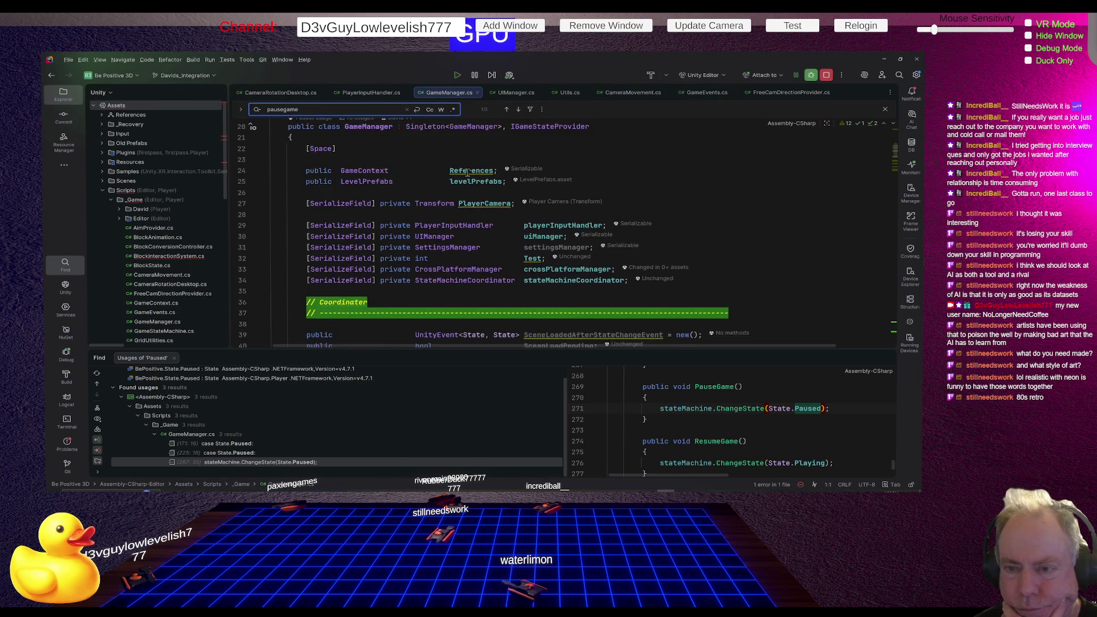
{"action": "scroll", "coordinate": [468, 172], "scroll_direction": "down", "scroll_amount": 10}
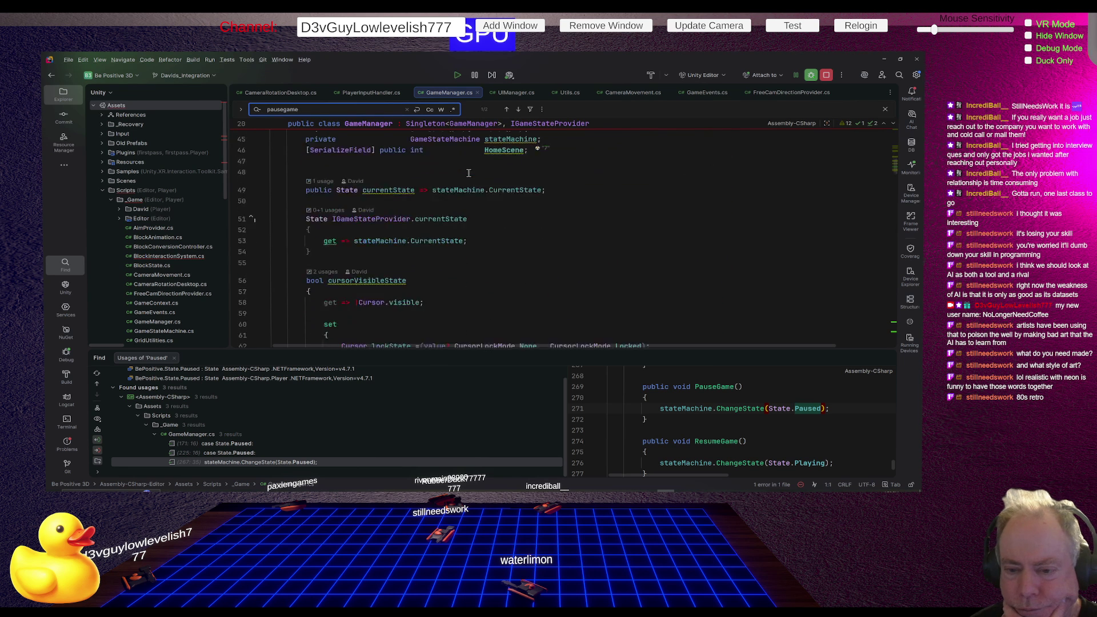
{"action": "scroll", "coordinate": [474, 179], "scroll_direction": "up", "scroll_amount": 16}
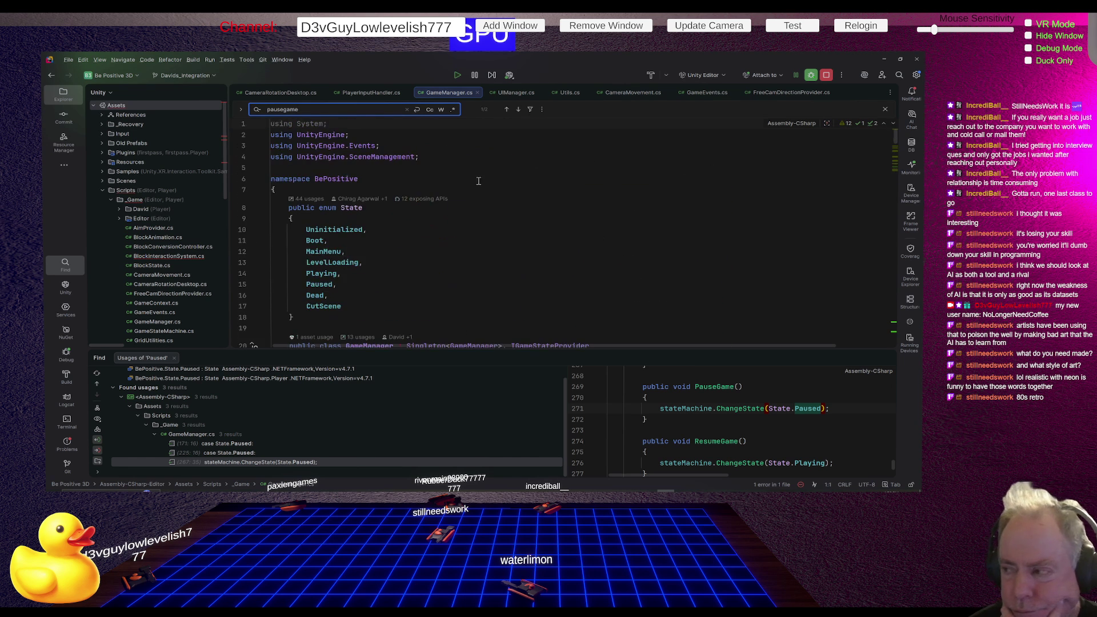
{"action": "scroll", "coordinate": [494, 197], "scroll_direction": "down", "scroll_amount": 2}
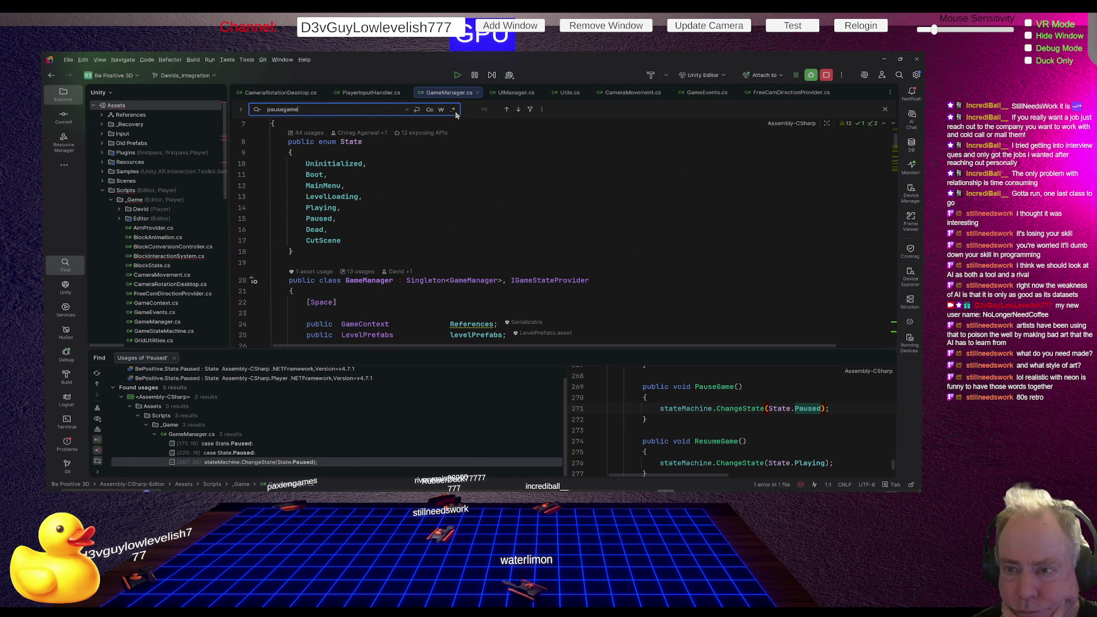
{"action": "scroll", "coordinate": [483, 187], "scroll_direction": "down", "scroll_amount": 2}
{"action": "scroll", "coordinate": [483, 187], "scroll_direction": "down", "scroll_amount": 3}
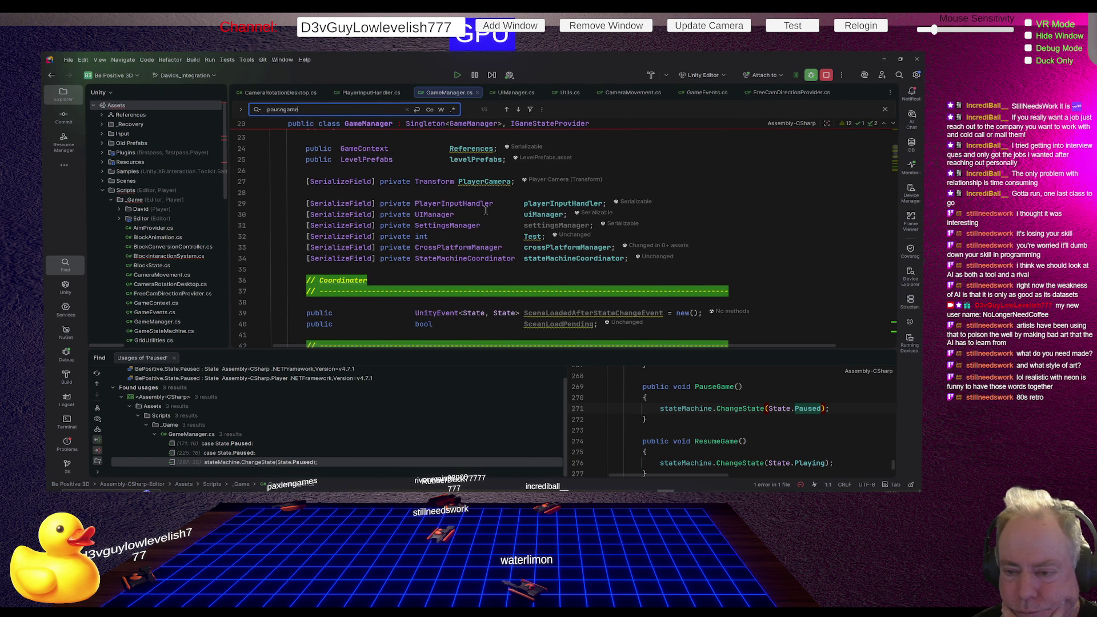
{"action": "left_click", "coordinate": [428, 215]}
{"action": "left_click", "coordinate": [428, 215], "text": "ctrl"}
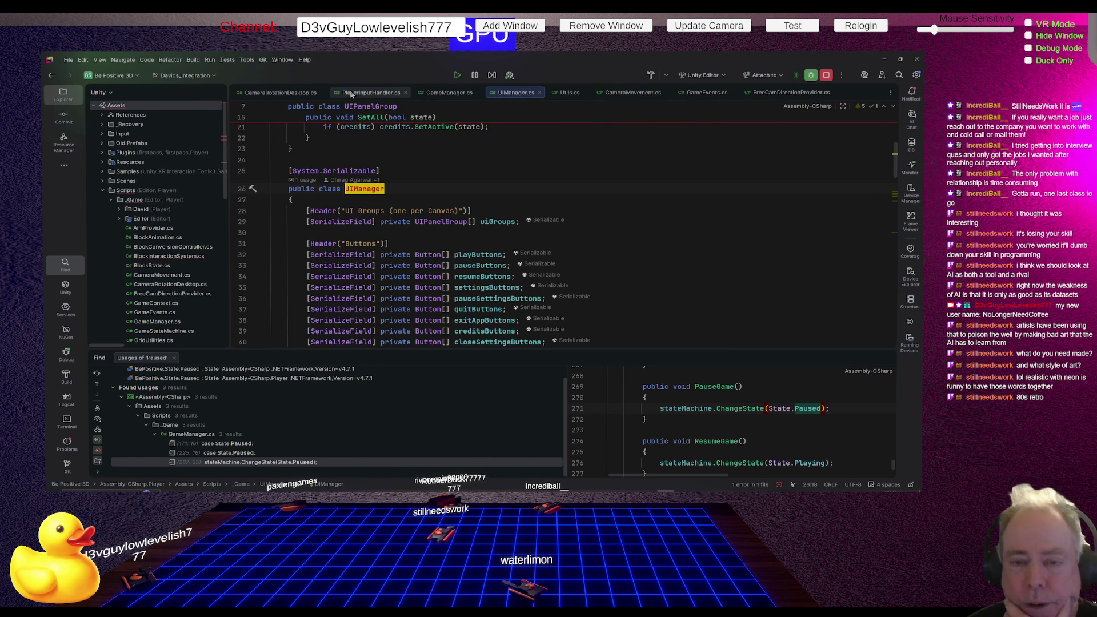
Close the CameraRotationDesktop, PlayerInputHandler, Utils, CameraMovement, GameEvents and FreeCamDirectionProvider tabs
{"action": "left_click", "coordinate": [321, 93]}
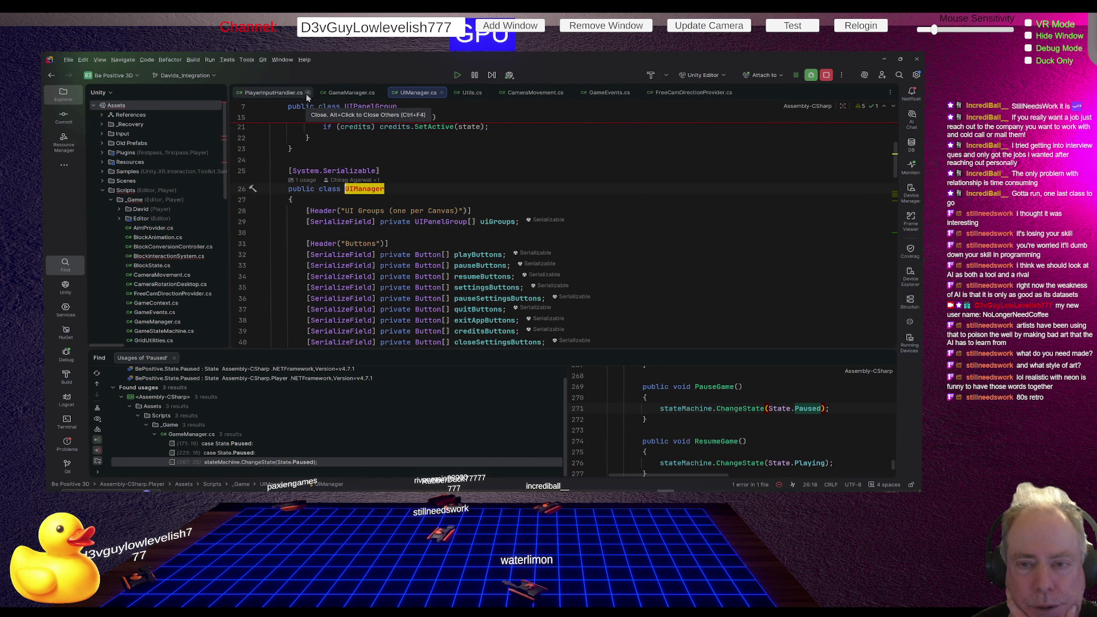
{"action": "left_click", "coordinate": [308, 92]}
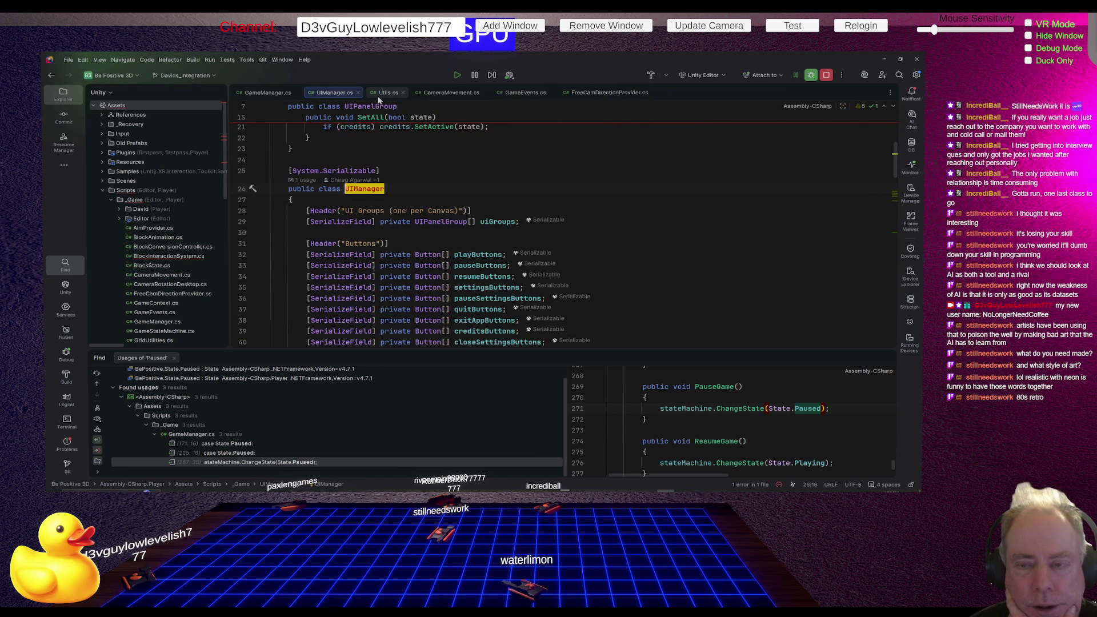
{"action": "left_click", "coordinate": [402, 92]}
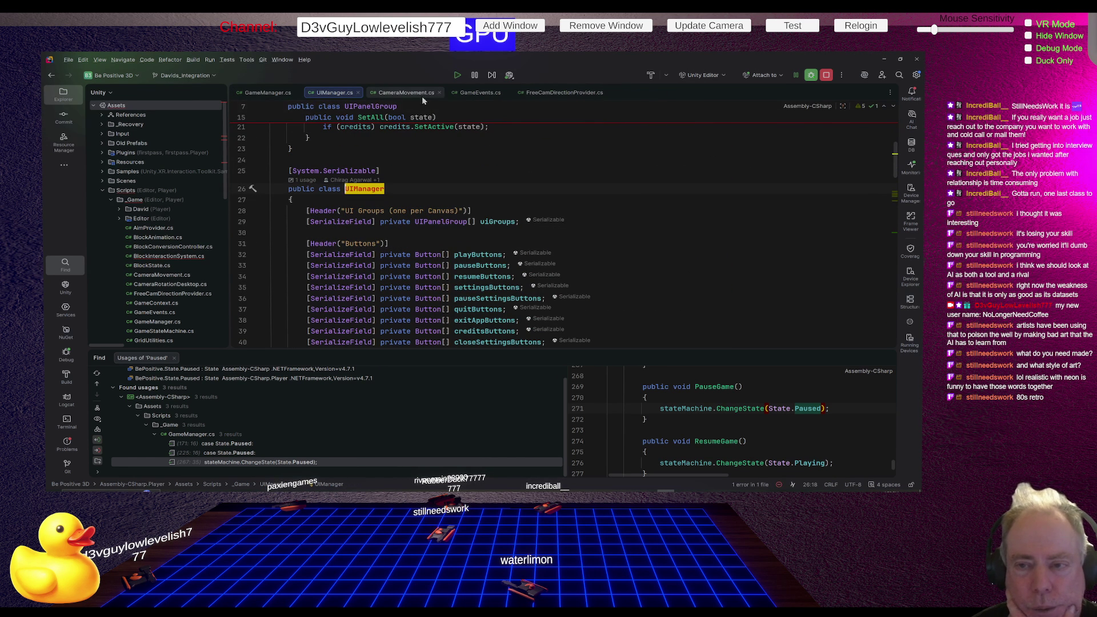
{"action": "left_click", "coordinate": [438, 92]}
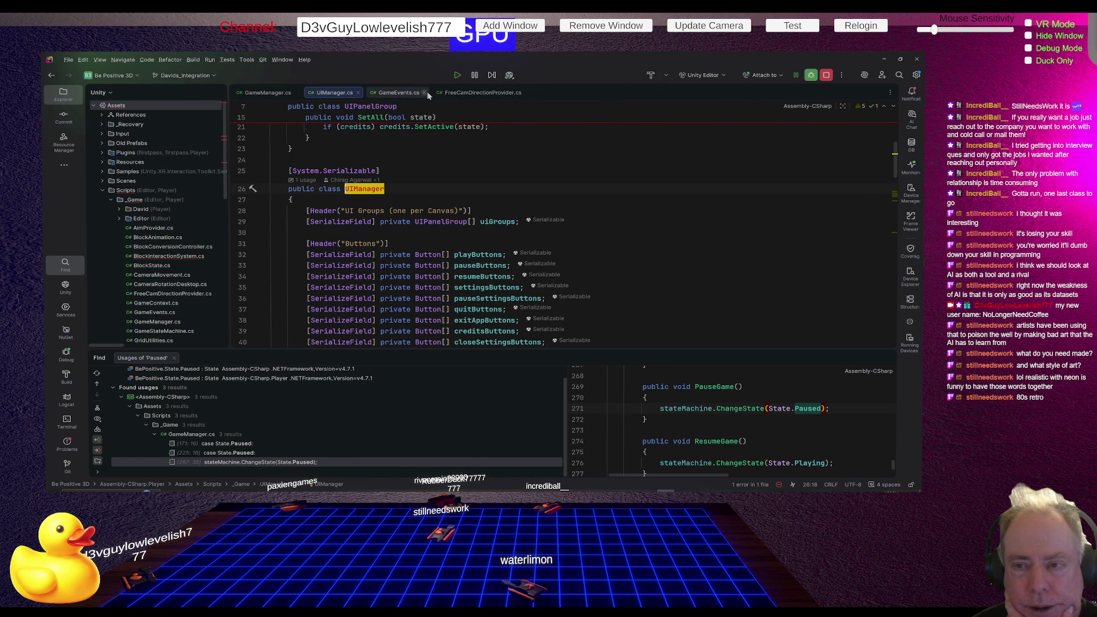
{"action": "left_click", "coordinate": [424, 92]}
{"action": "left_click", "coordinate": [461, 92]}
Review UIManager.cs and the ButtonAnimator class source, then return to Unity
{"action": "scroll", "coordinate": [658, 173], "scroll_direction": "down", "scroll_amount": 8}
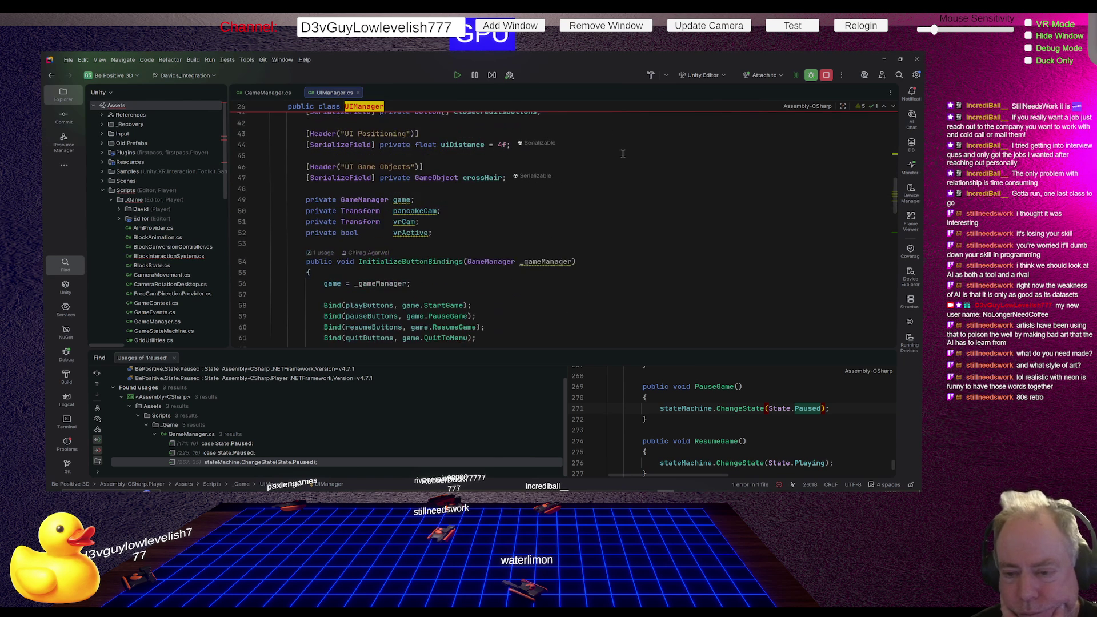
{"action": "scroll", "coordinate": [662, 171], "scroll_direction": "down", "scroll_amount": 2}
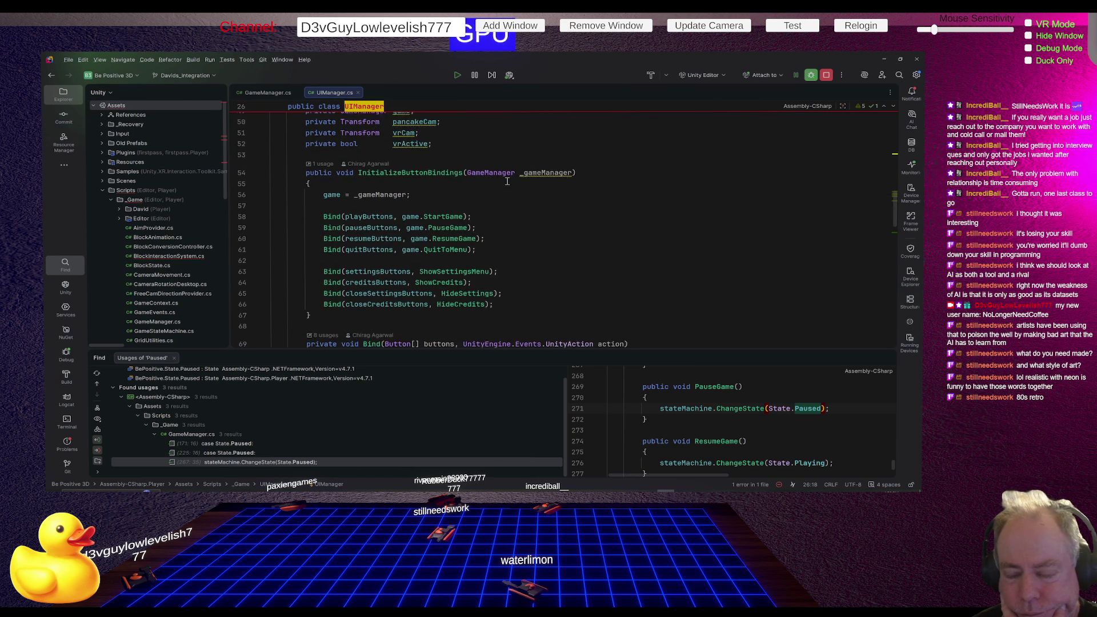
{"action": "scroll", "coordinate": [576, 200], "scroll_direction": "down", "scroll_amount": 6}
{"action": "scroll", "coordinate": [576, 201], "scroll_direction": "down", "scroll_amount": 9}
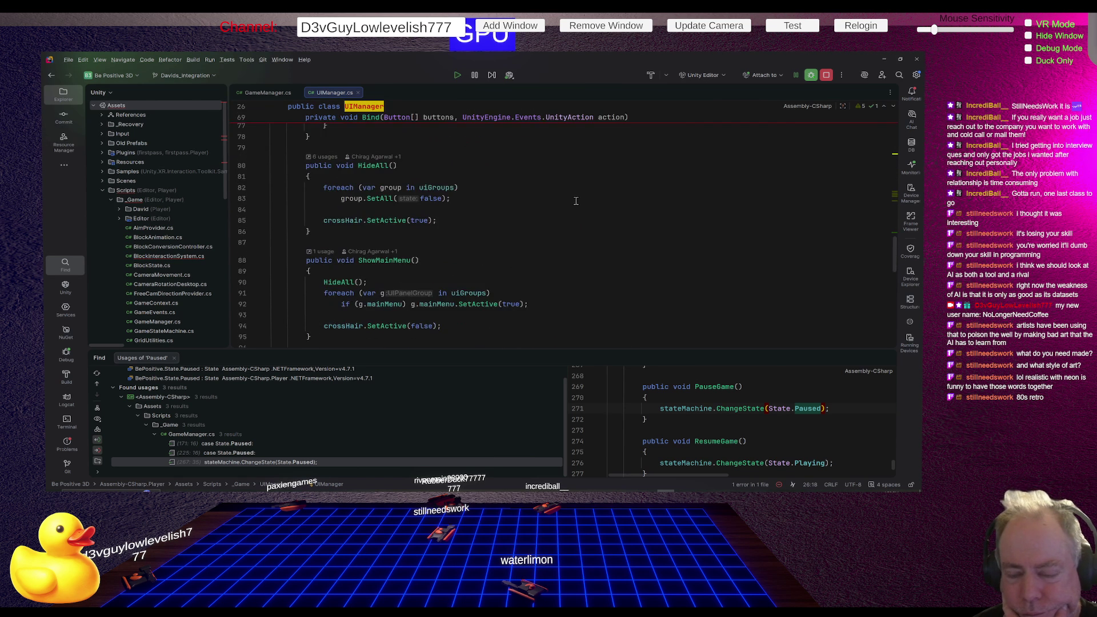
{"action": "scroll", "coordinate": [576, 202], "scroll_direction": "down", "scroll_amount": 7}
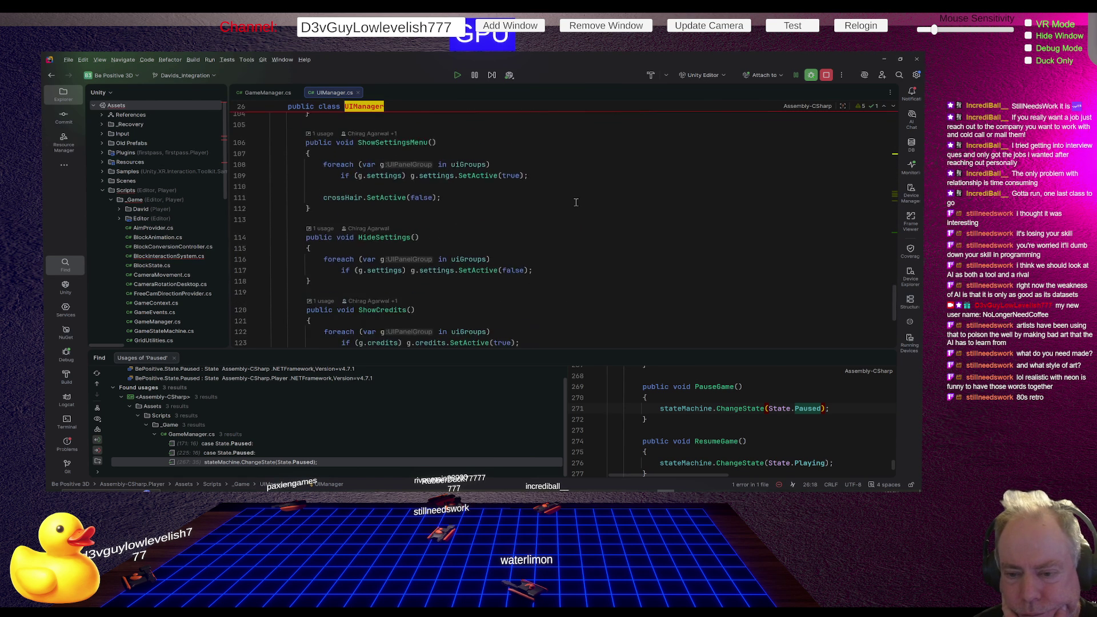
{"action": "scroll", "coordinate": [576, 203], "scroll_direction": "down", "scroll_amount": 3}
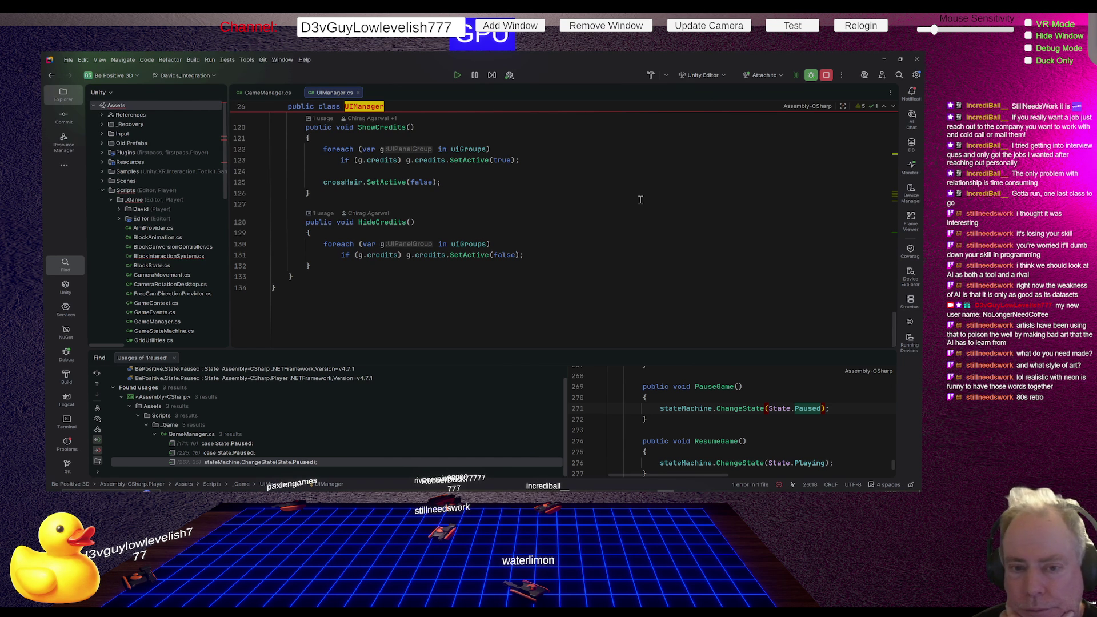
{"action": "key", "text": "ctrl+alt+Left"}
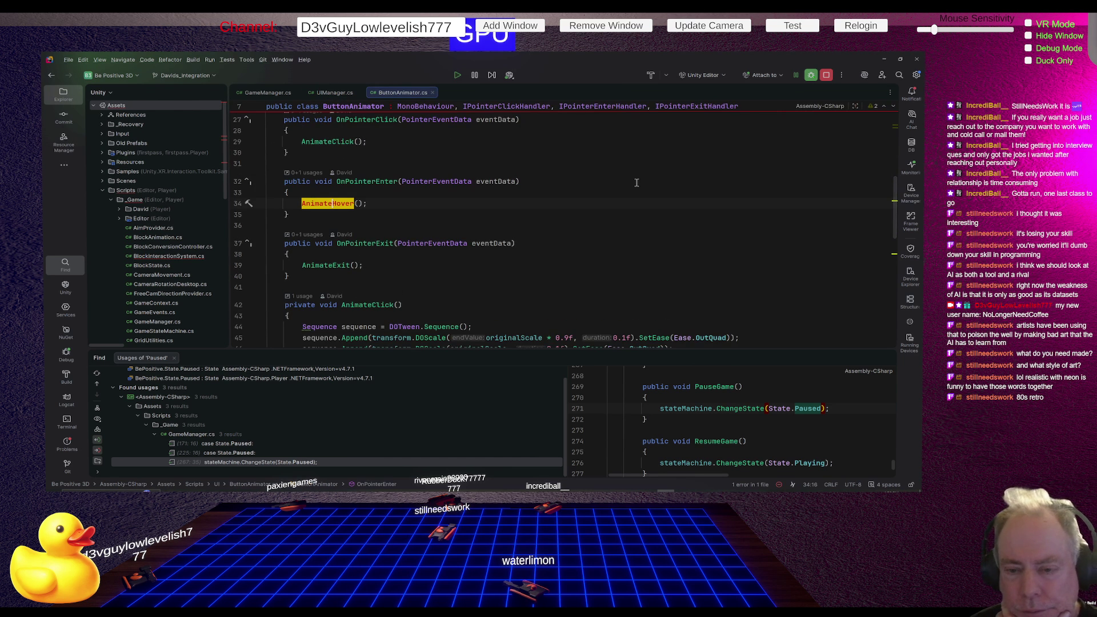
{"action": "scroll", "coordinate": [544, 211], "scroll_direction": "up", "scroll_amount": 8}
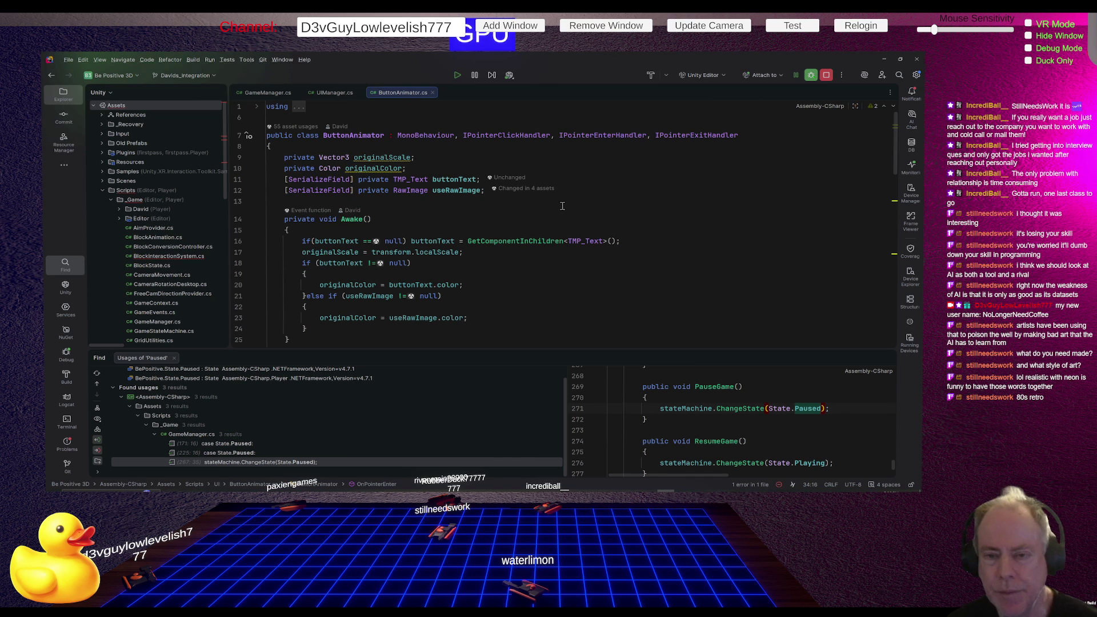
{"action": "key", "text": "alt+Tab"}
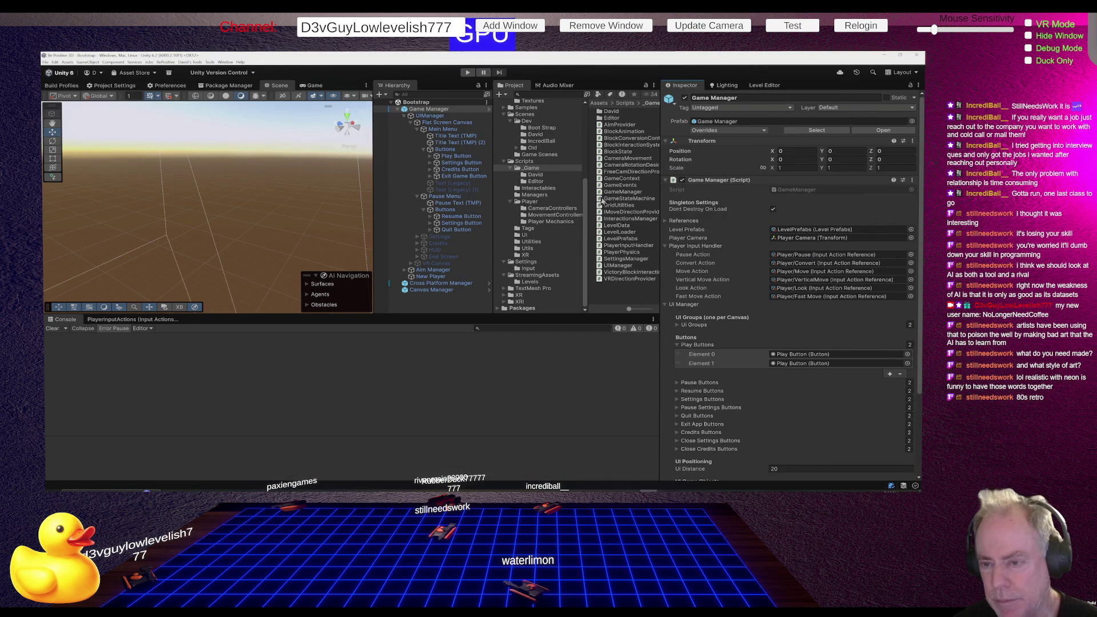
Confirm the Play Button has a Button Animator (Script) component, then return to ButtonAnimator.cs
{"action": "left_click", "coordinate": [466, 156]}
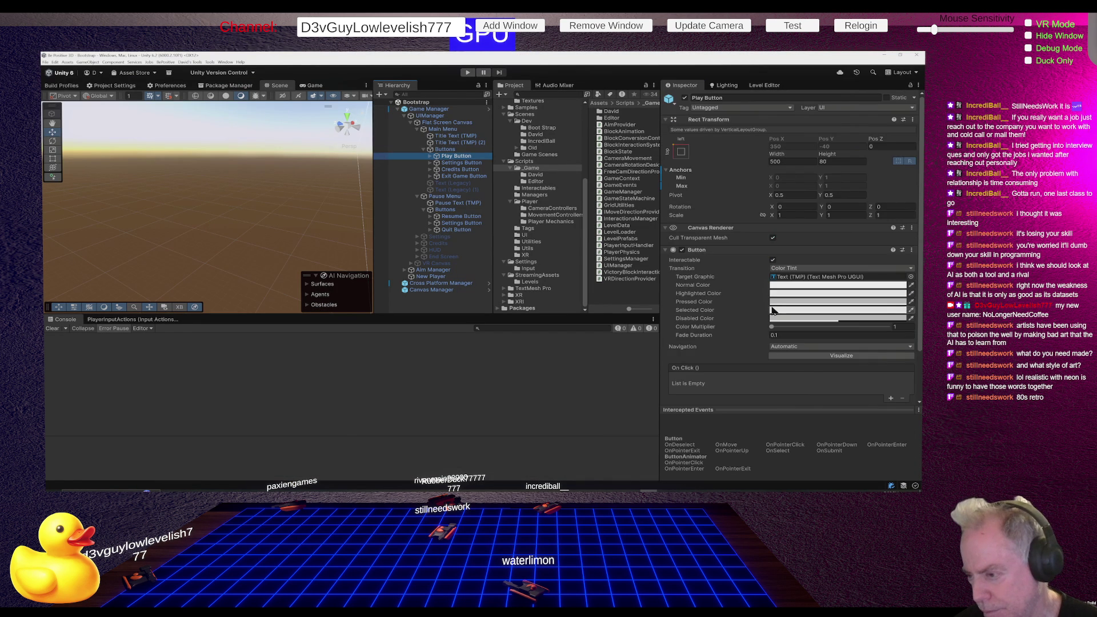
{"action": "scroll", "coordinate": [761, 303], "scroll_direction": "down", "scroll_amount": 3}
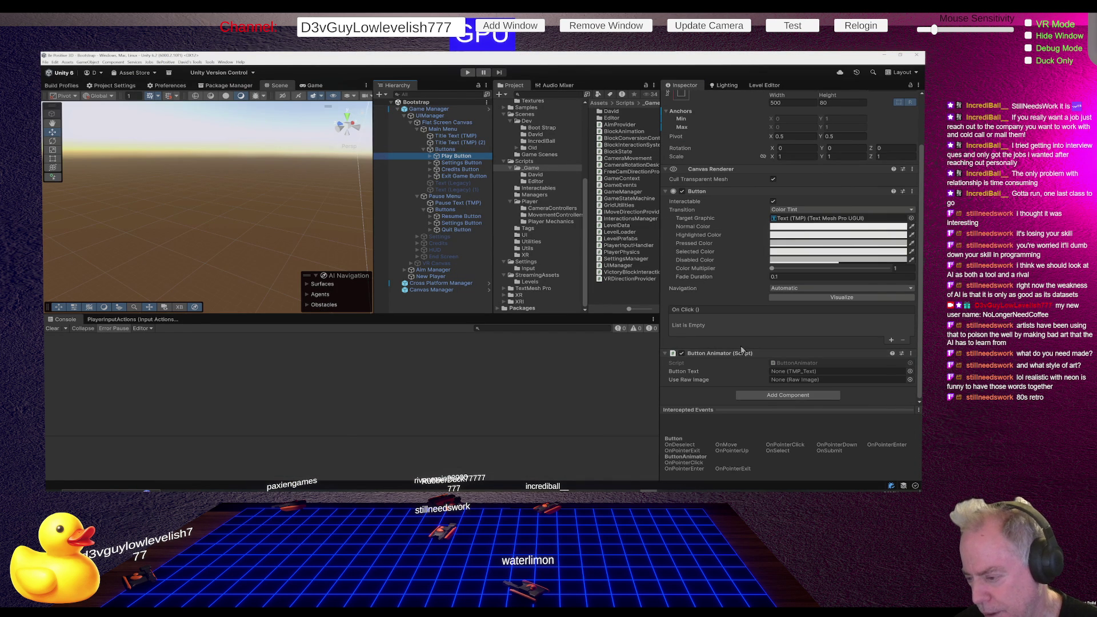
{"action": "key", "text": "alt+Tab"}
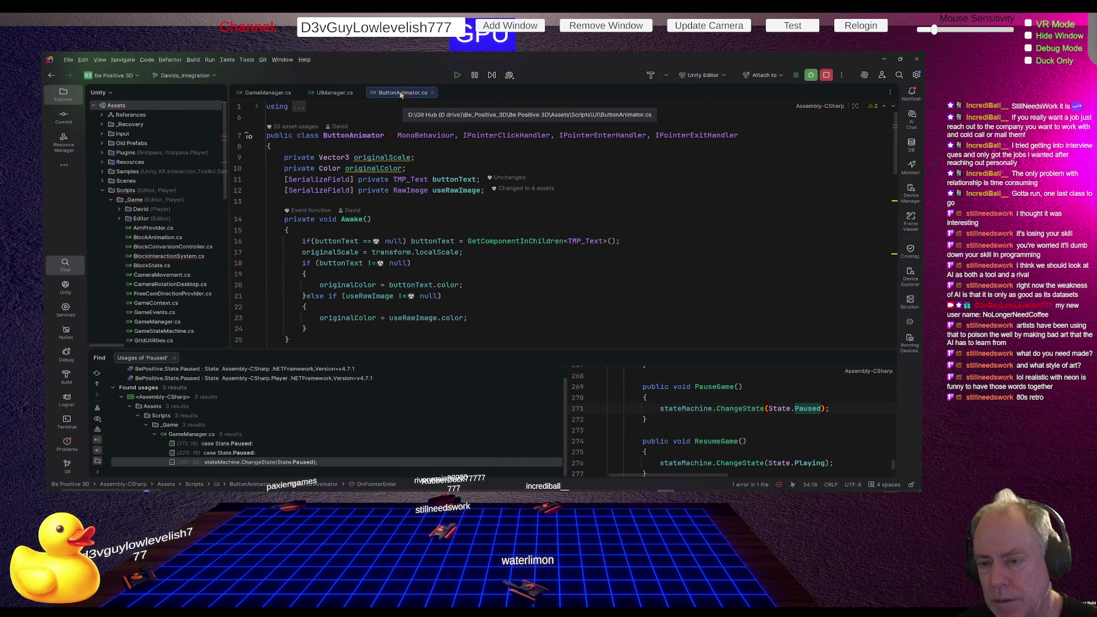
Find Usages of ButtonAnimator and enlarge the results panel listing its 22 UIManager usages
{"action": "right_click", "coordinate": [360, 134]}
{"action": "left_click", "coordinate": [391, 198]}
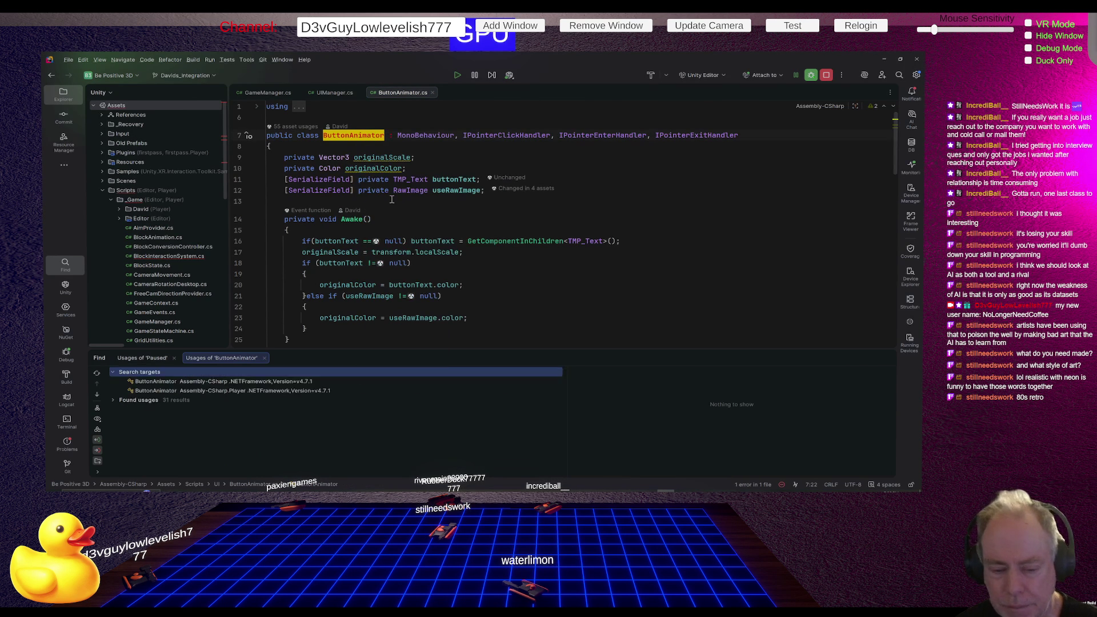
{"action": "left_click", "coordinate": [421, 347]}
{"action": "mouse_move", "coordinate": [423, 349]}
{"action": "left_mouse_down"}
{"action": "mouse_move", "coordinate": [453, 286]}
{"action": "mouse_move", "coordinate": [454, 297]}
{"action": "left_mouse_up"}
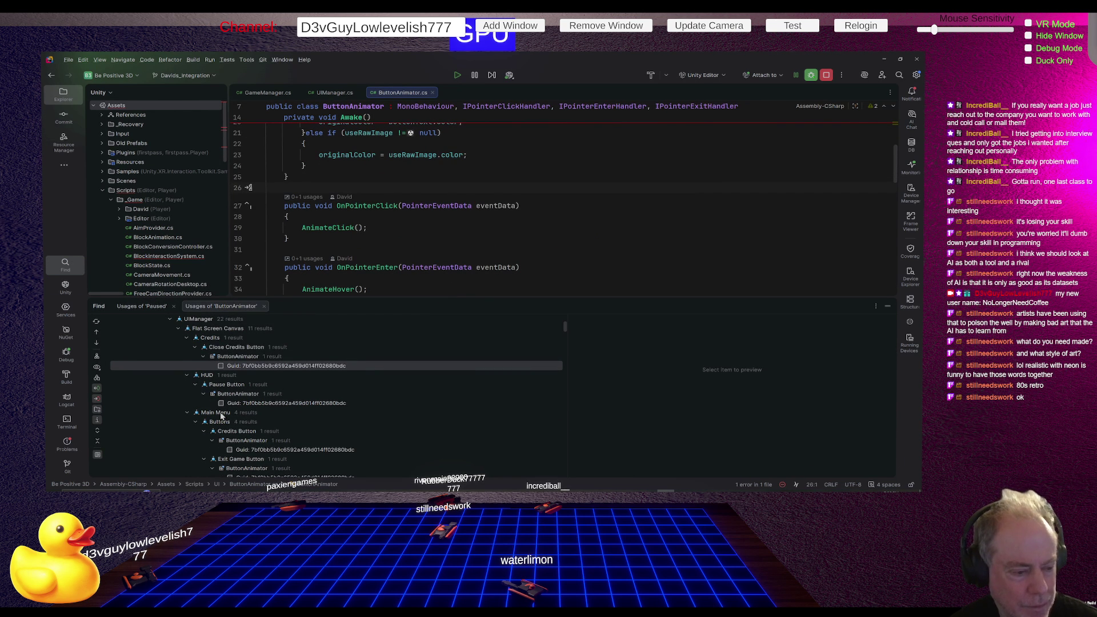
Review the Play and Settings Button usages of ButtonAnimator, then switch to Unity
{"action": "scroll", "coordinate": [362, 388], "scroll_direction": "down", "scroll_amount": 2}
{"action": "scroll", "coordinate": [363, 391], "scroll_direction": "down", "scroll_amount": 1}
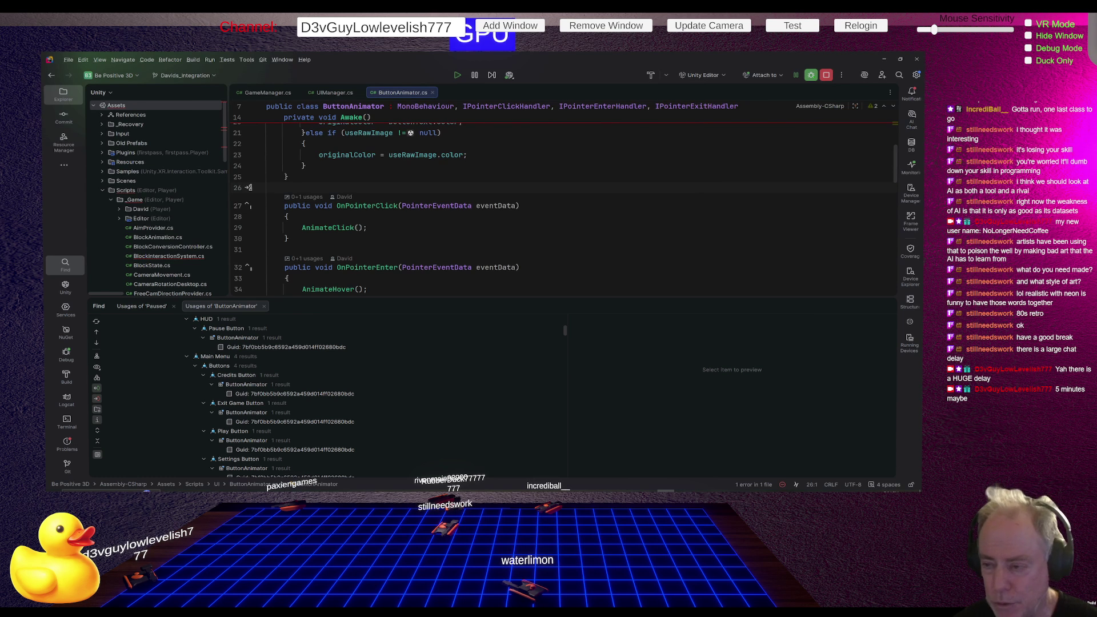
{"action": "key", "text": "alt+Tab"}
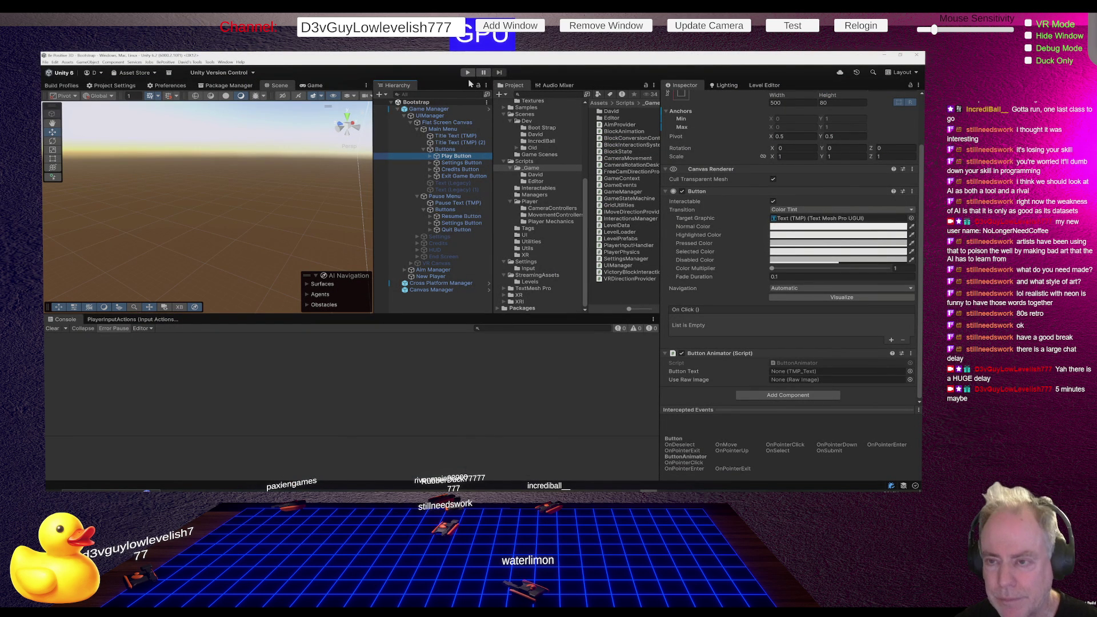
Enter play mode and view the Play Button's Button Animator fields
{"action": "left_click", "coordinate": [468, 72]}
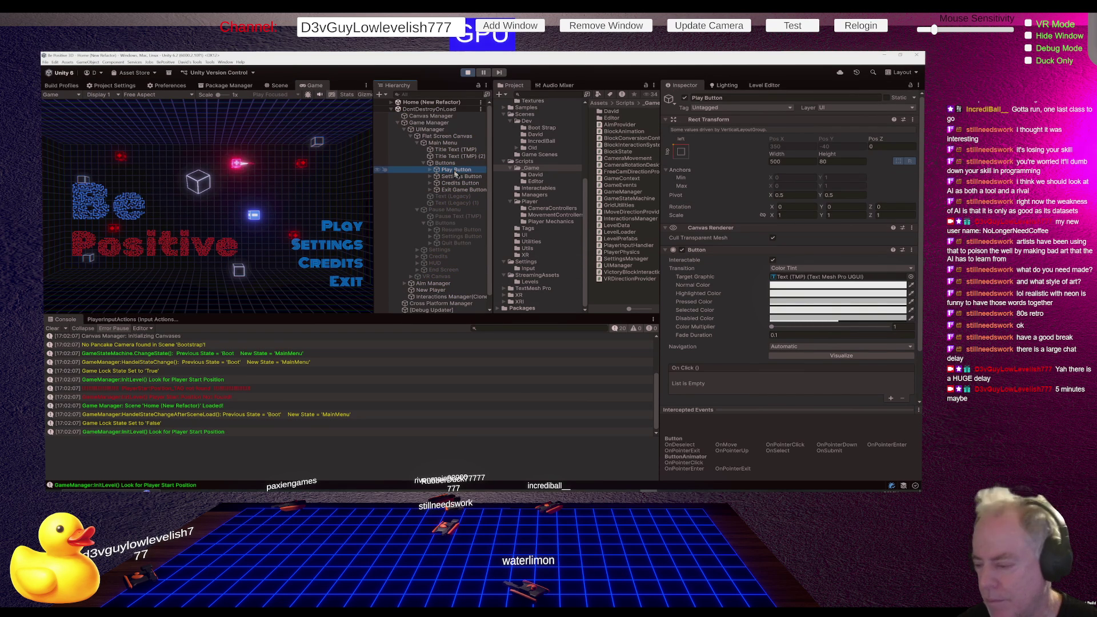
{"action": "scroll", "coordinate": [748, 252], "scroll_direction": "down", "scroll_amount": 3}
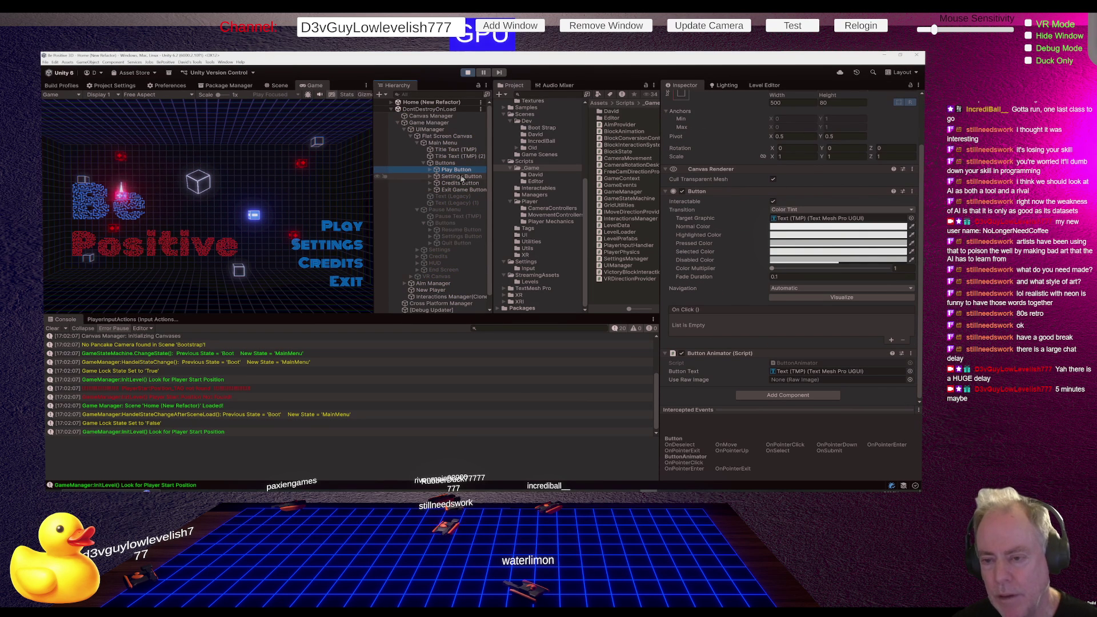
Activate the Pause Menu, inspect the Resume Button's components, then return to Rider
{"action": "left_click", "coordinate": [447, 209]}
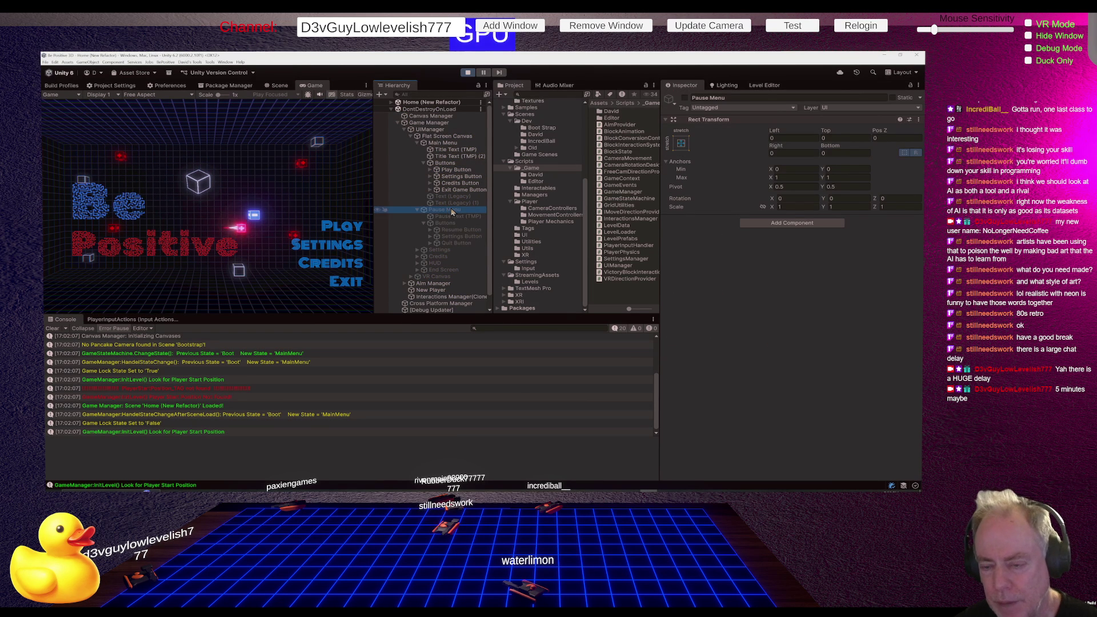
{"action": "left_click", "coordinate": [685, 99]}
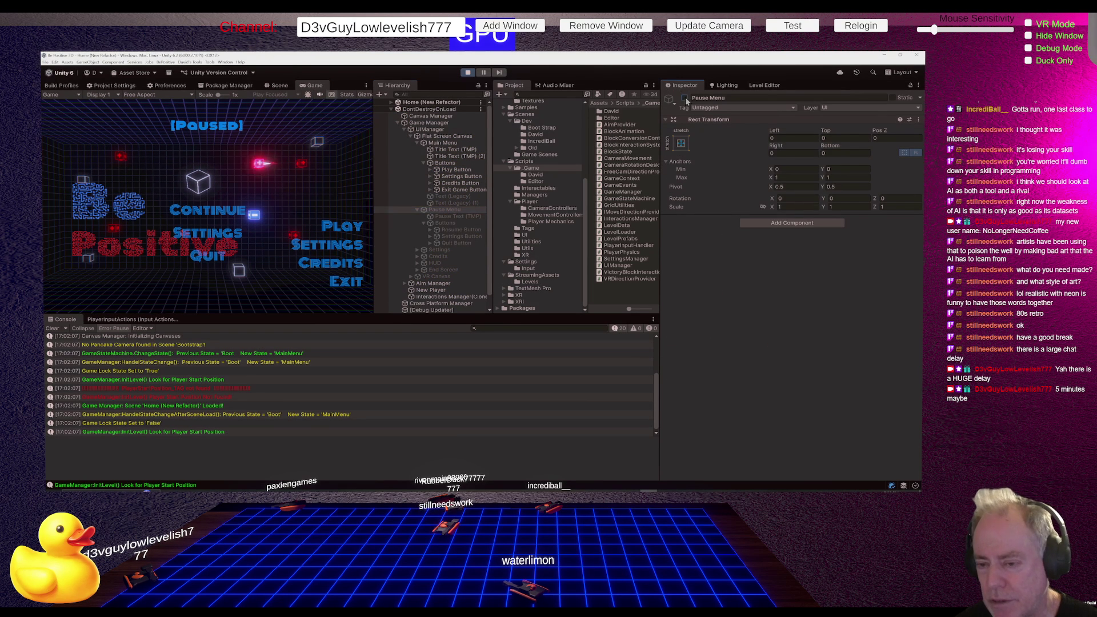
{"action": "left_click", "coordinate": [461, 229]}
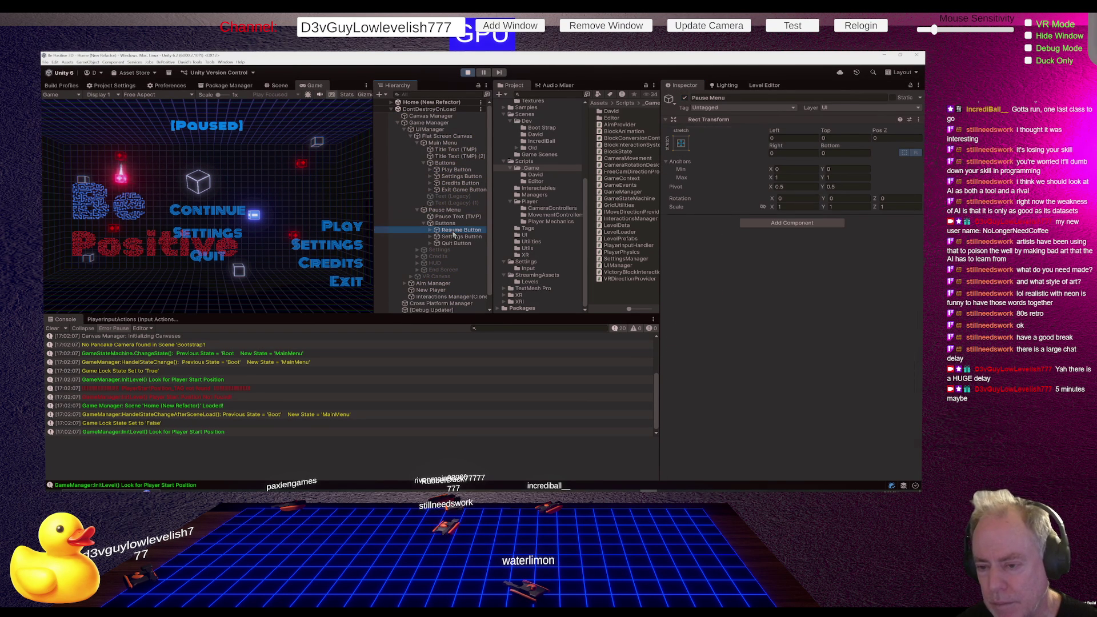
{"action": "scroll", "coordinate": [753, 255], "scroll_direction": "down", "scroll_amount": 5}
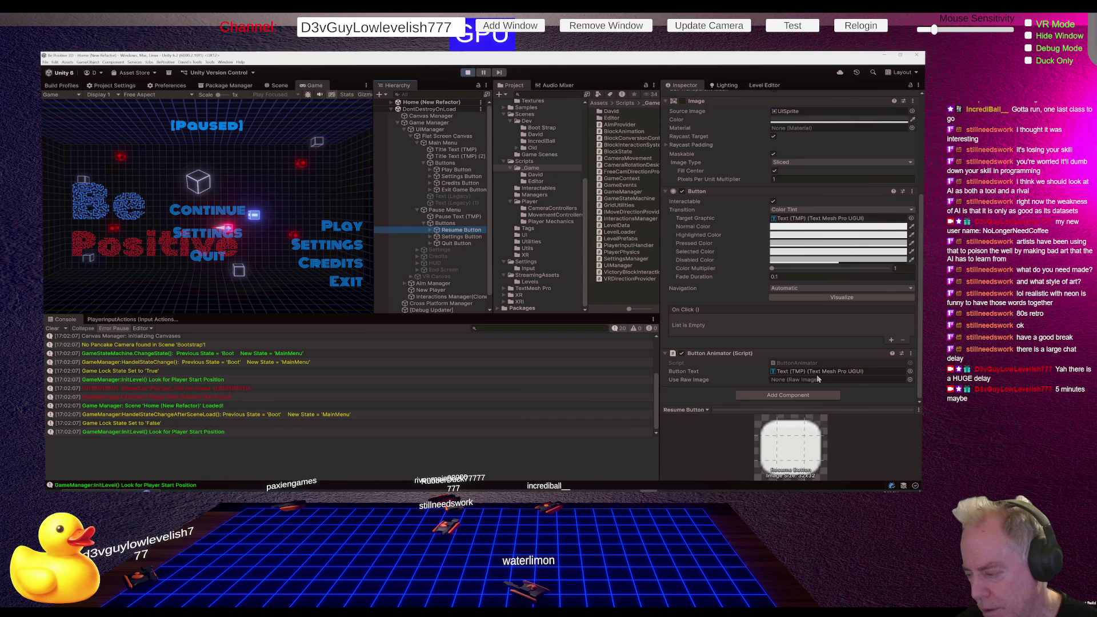
{"action": "scroll", "coordinate": [830, 373], "scroll_direction": "up", "scroll_amount": 3}
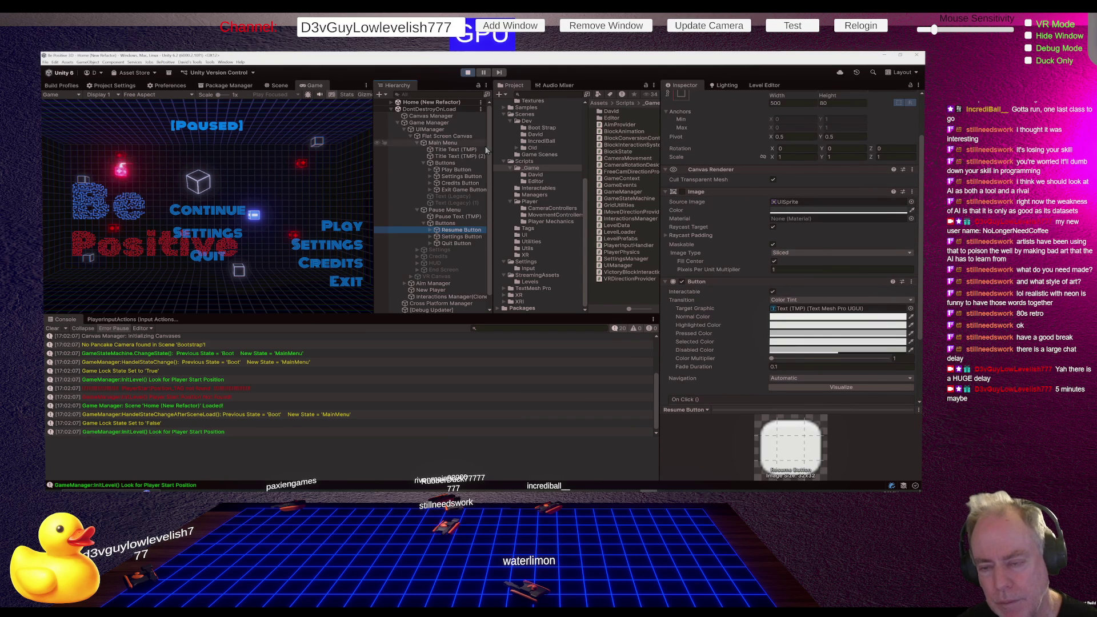
{"action": "left_click", "coordinate": [331, 177]}
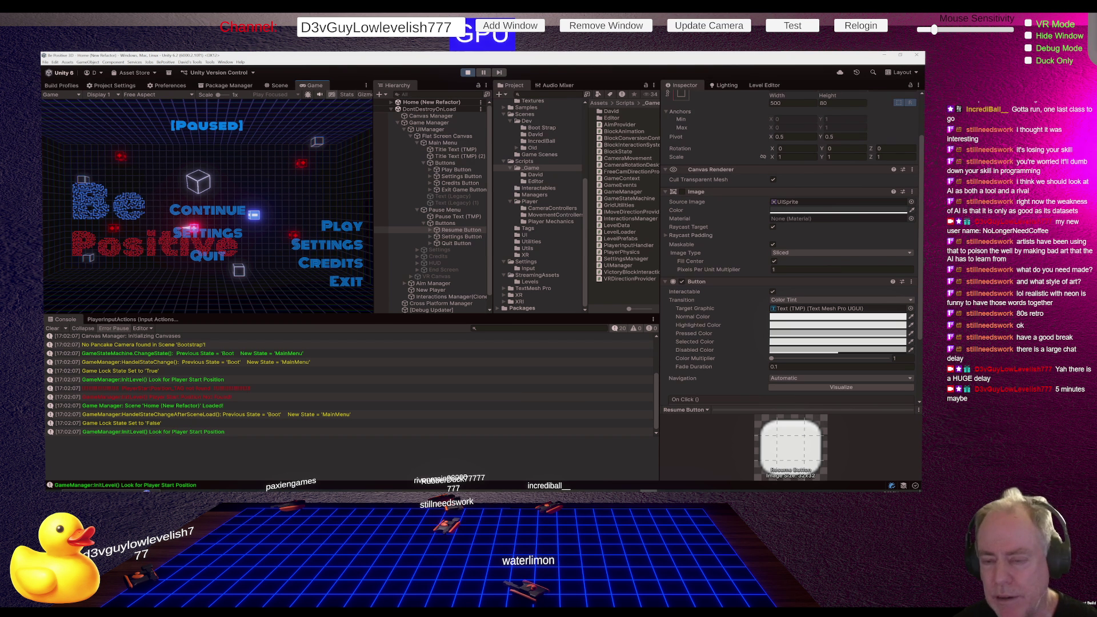
{"action": "key", "text": "alt+Tab"}
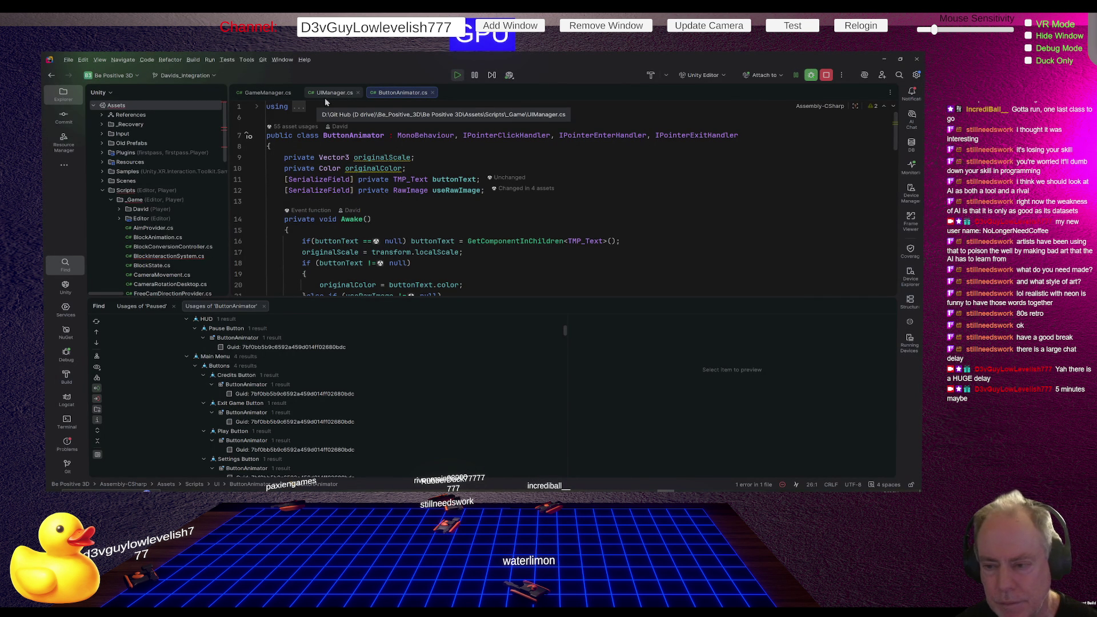
Add an 'Add sound of Block Bounce' card to Trello's To Do list, then return to Rider
{"action": "key", "text": "alt+Tab"}
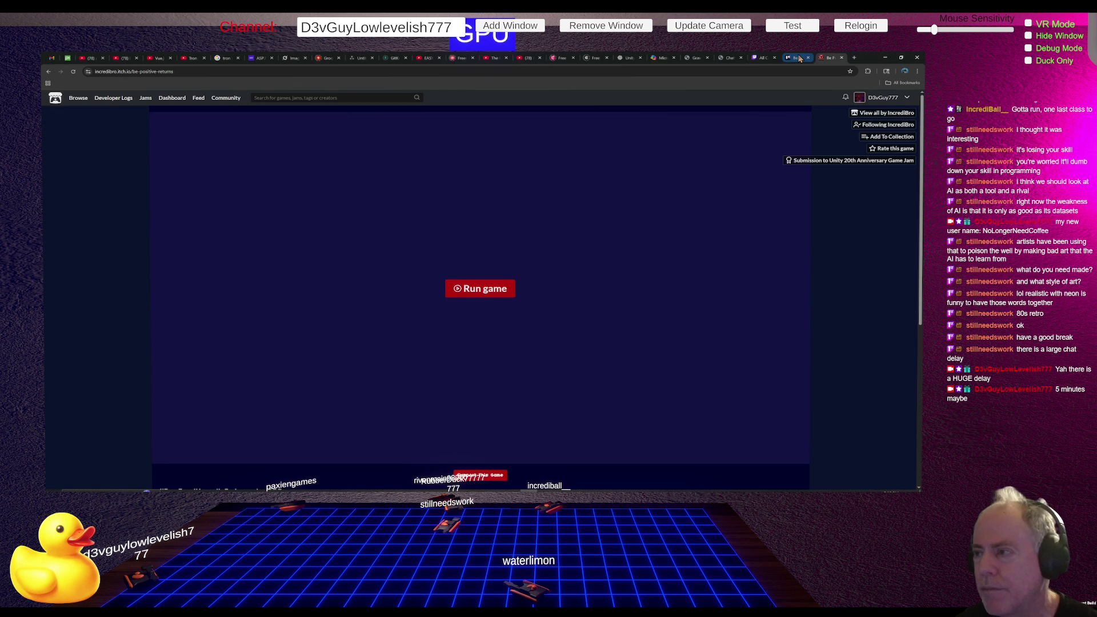
{"action": "left_click", "coordinate": [798, 58]}
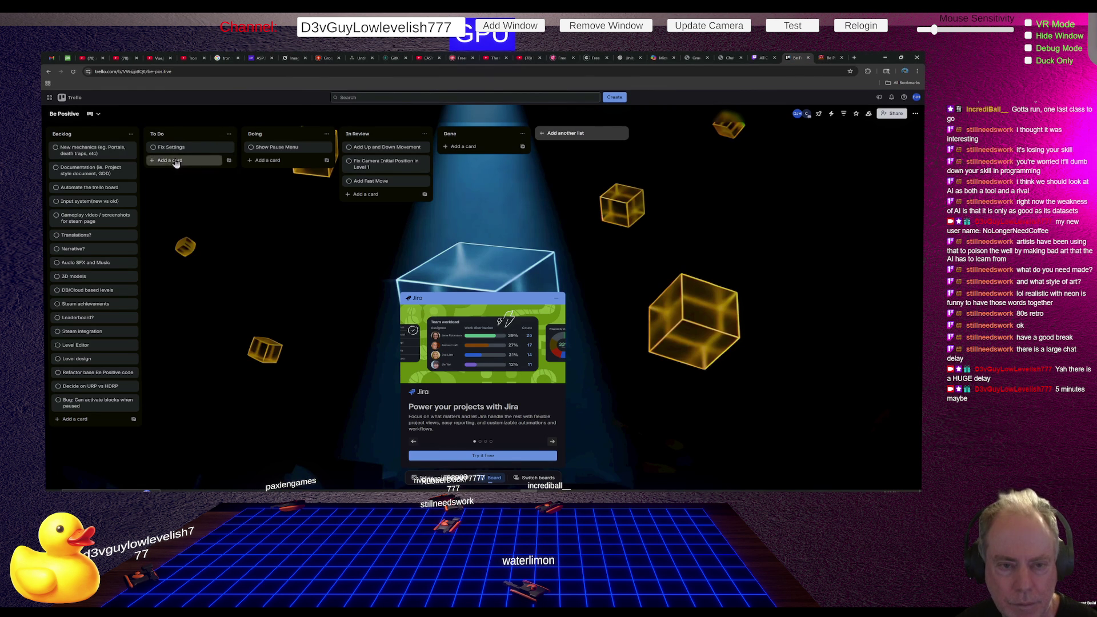
{"action": "left_click", "coordinate": [177, 162]}
{"action": "type", "text": "Add "}
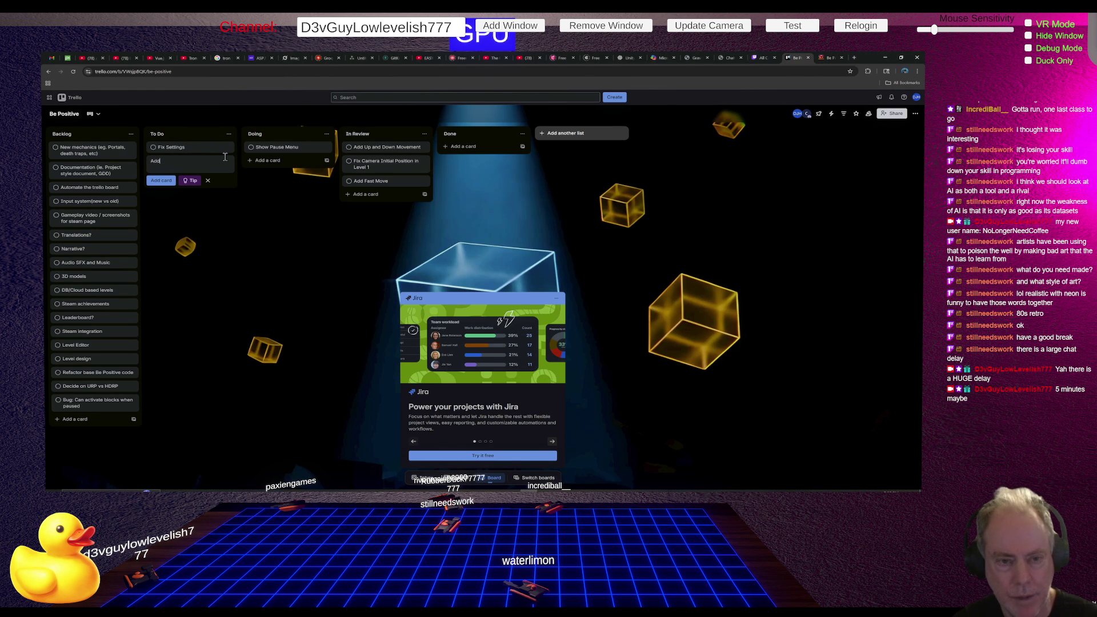
{"action": "type", "text": "sound of Block Bounce"}
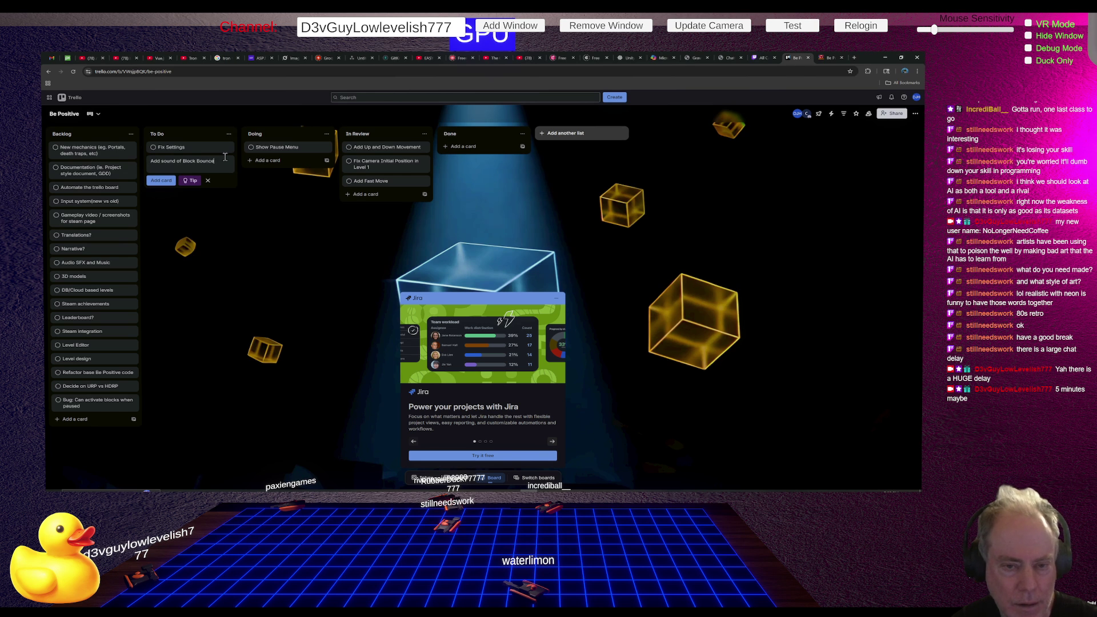
{"action": "key", "text": "Return"}
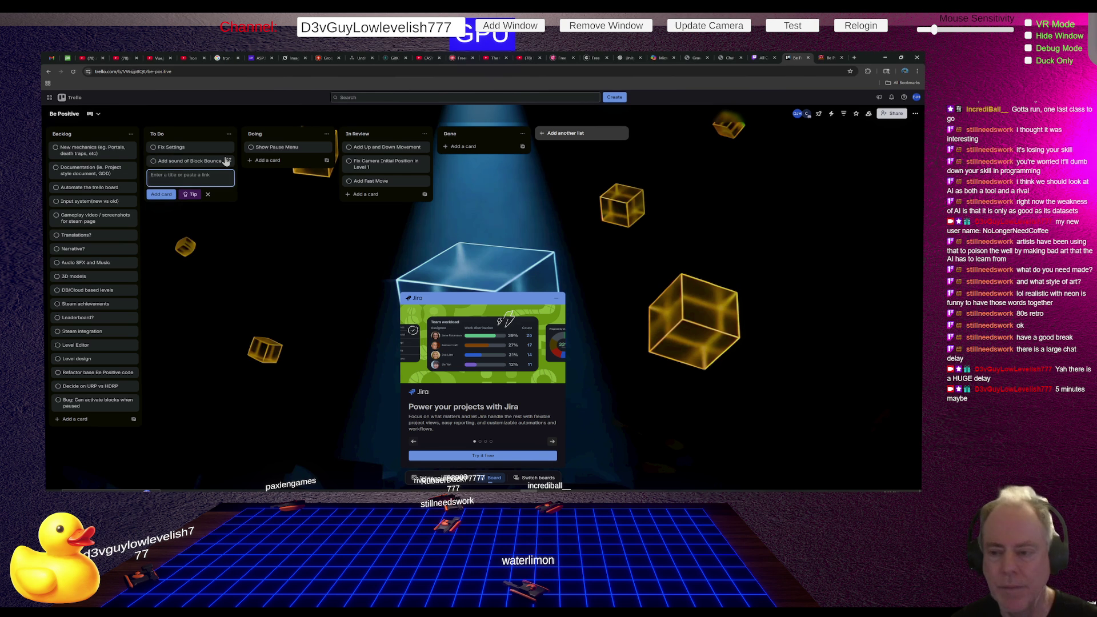
{"action": "key", "text": "alt+Tab"}
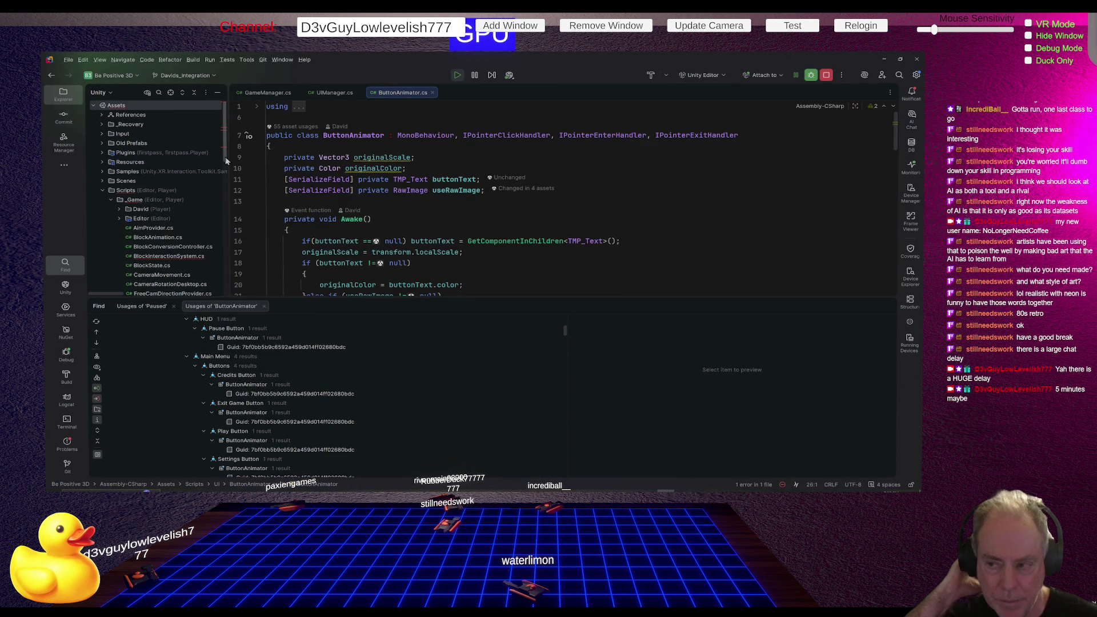
Check the Game Manager's UI button lists in Unity's Inspector during play, then return to Rider
{"action": "key", "text": "alt+Tab"}
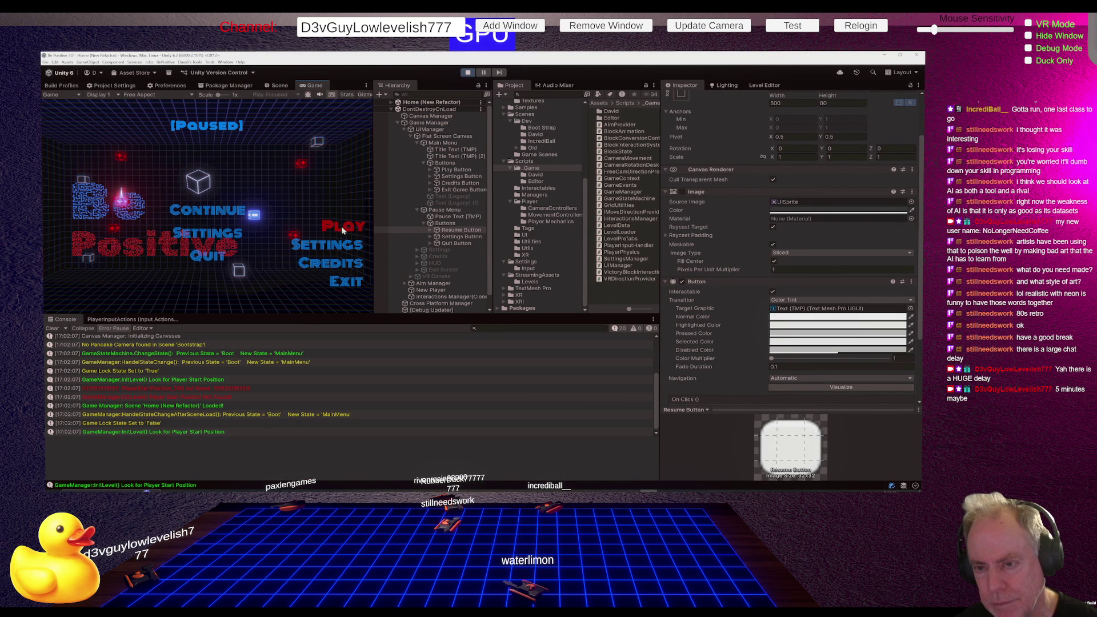
{"action": "left_click", "coordinate": [430, 128]}
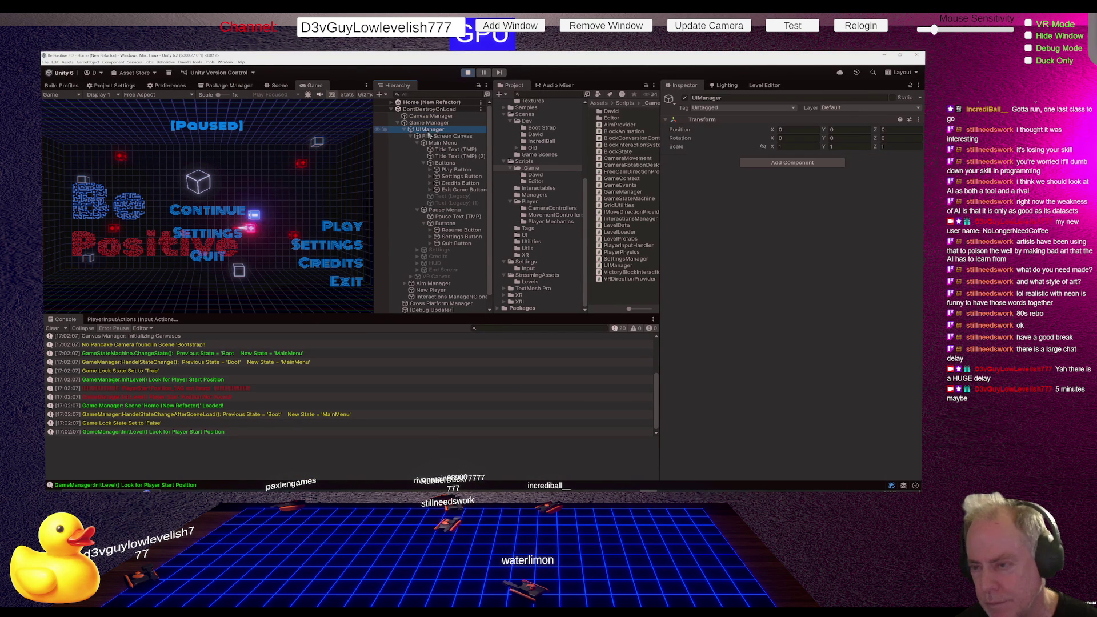
{"action": "left_click", "coordinate": [430, 122]}
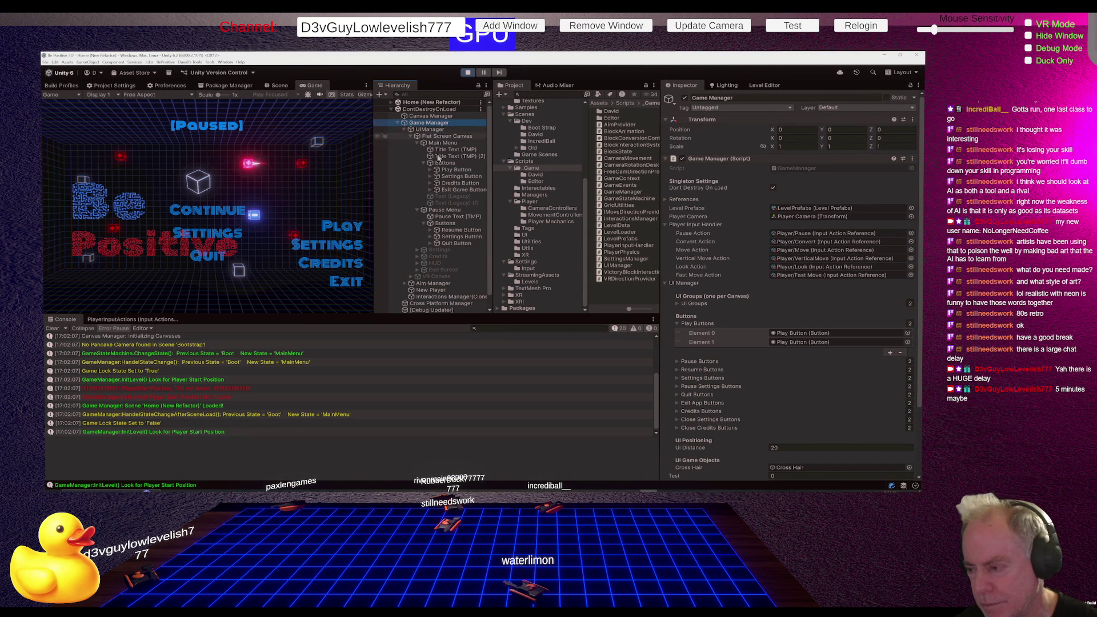
{"action": "key", "text": "alt+Tab"}
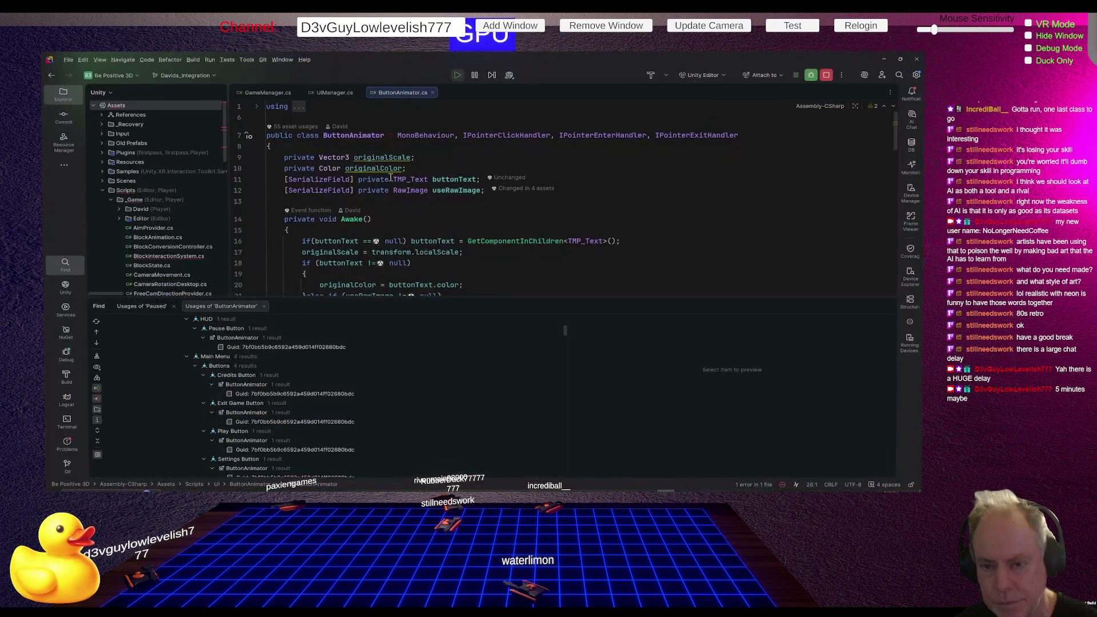
Set a breakpoint on line 34's AnimateHover call inside OnPointerEnter
{"action": "scroll", "coordinate": [446, 212], "scroll_direction": "down", "scroll_amount": 3}
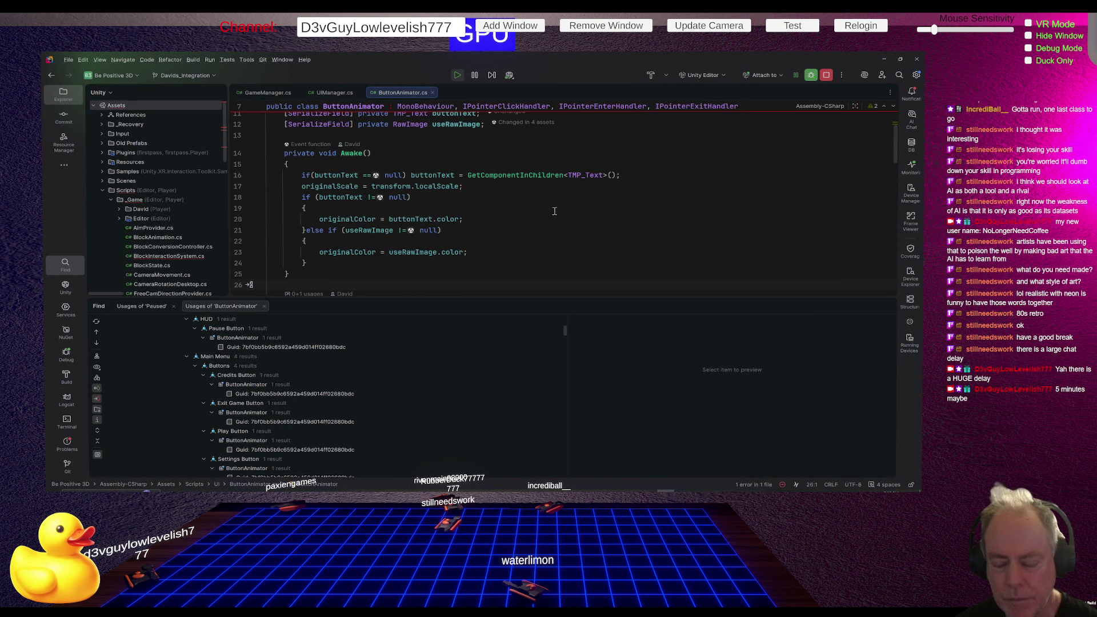
{"action": "scroll", "coordinate": [605, 208], "scroll_direction": "down", "scroll_amount": 5}
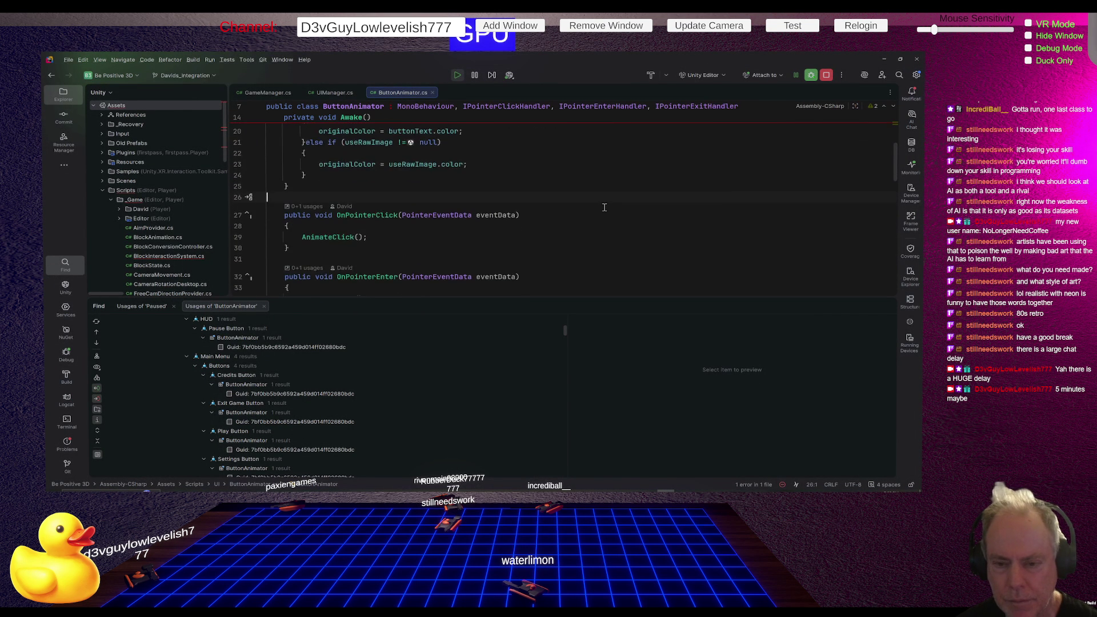
{"action": "scroll", "coordinate": [604, 207], "scroll_direction": "down", "scroll_amount": 1}
{"action": "scroll", "coordinate": [588, 203], "scroll_direction": "down", "scroll_amount": 2}
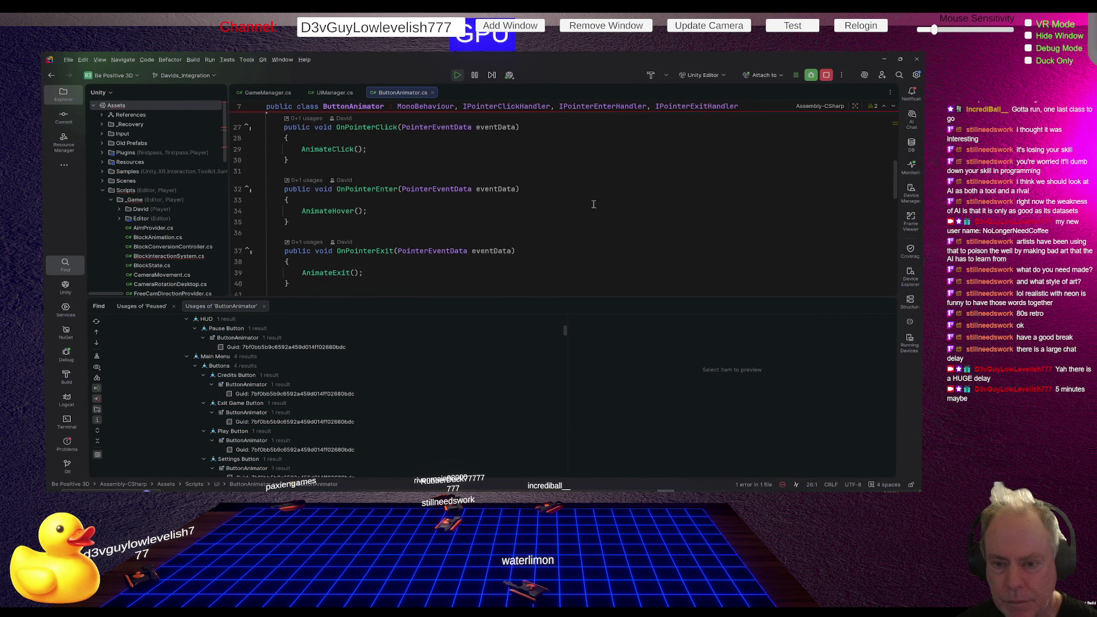
{"action": "scroll", "coordinate": [593, 204], "scroll_direction": "down", "scroll_amount": 5}
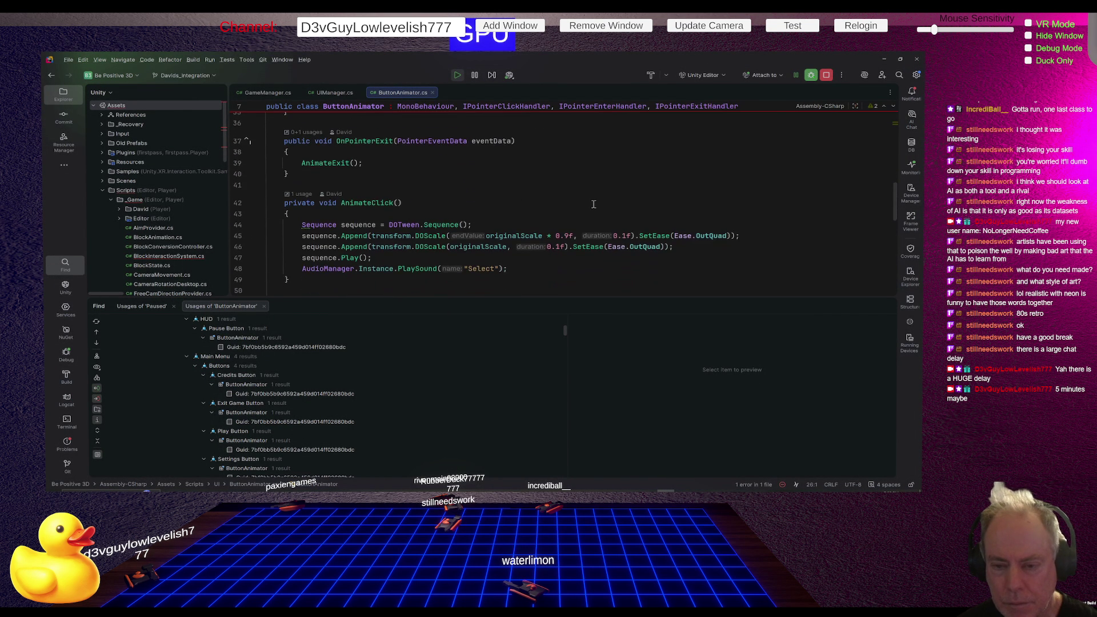
{"action": "scroll", "coordinate": [593, 204], "scroll_direction": "down", "scroll_amount": 2}
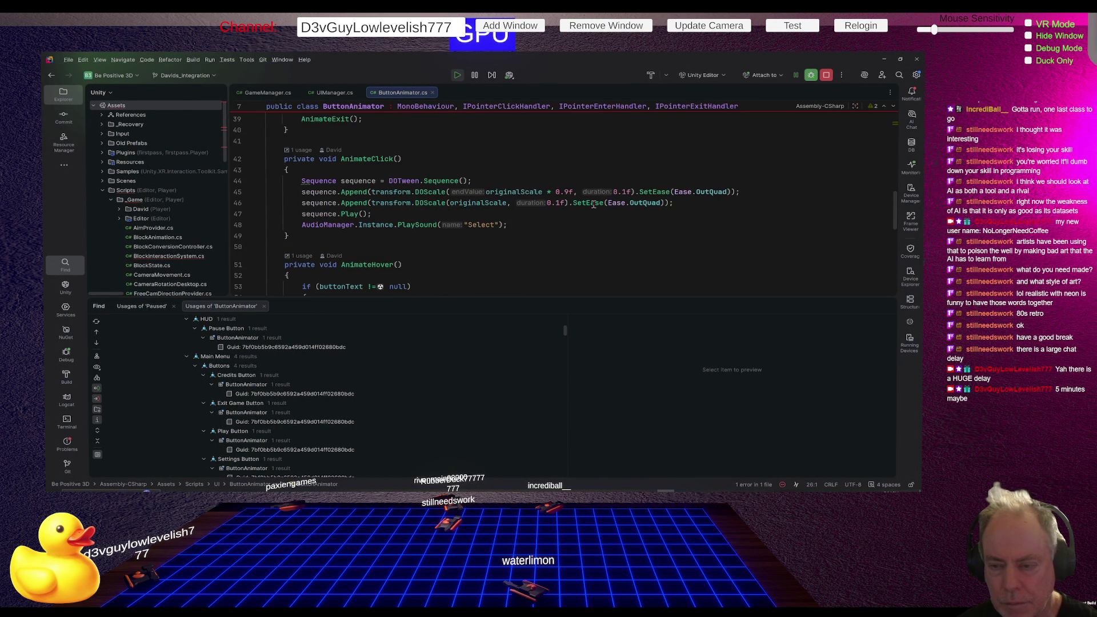
{"action": "scroll", "coordinate": [593, 204], "scroll_direction": "up", "scroll_amount": 5}
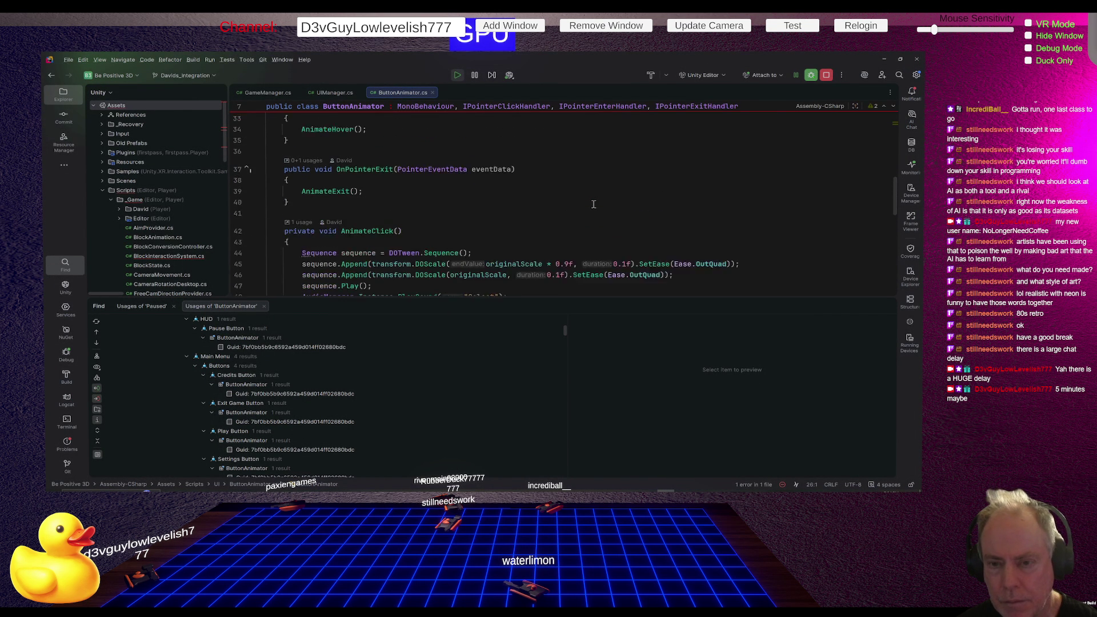
{"action": "scroll", "coordinate": [594, 204], "scroll_direction": "up", "scroll_amount": 2}
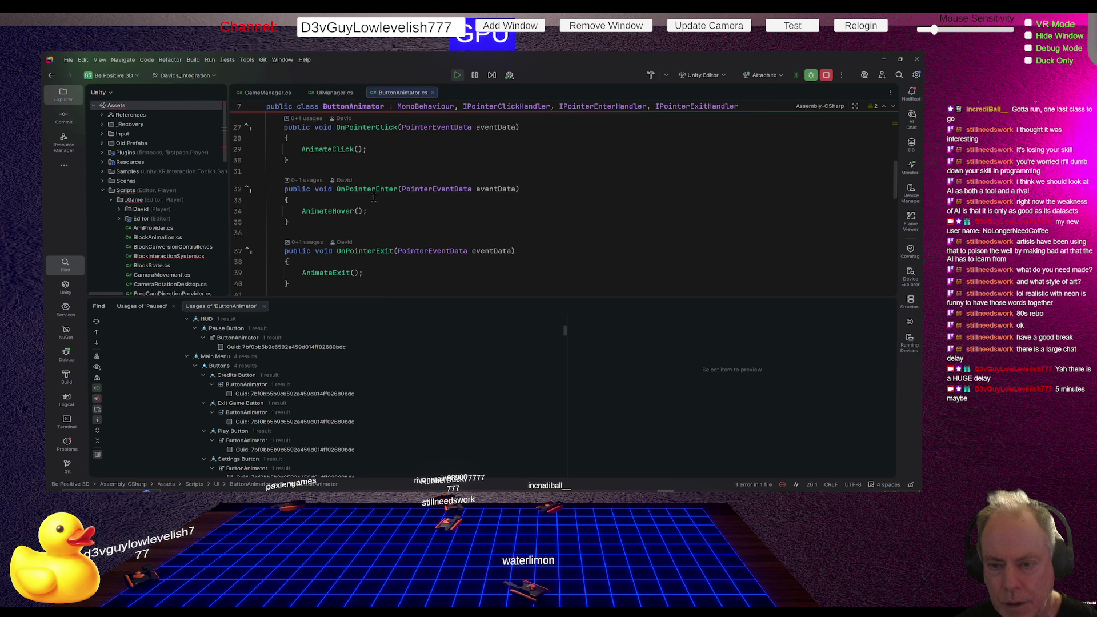
{"action": "left_click", "coordinate": [239, 212]}
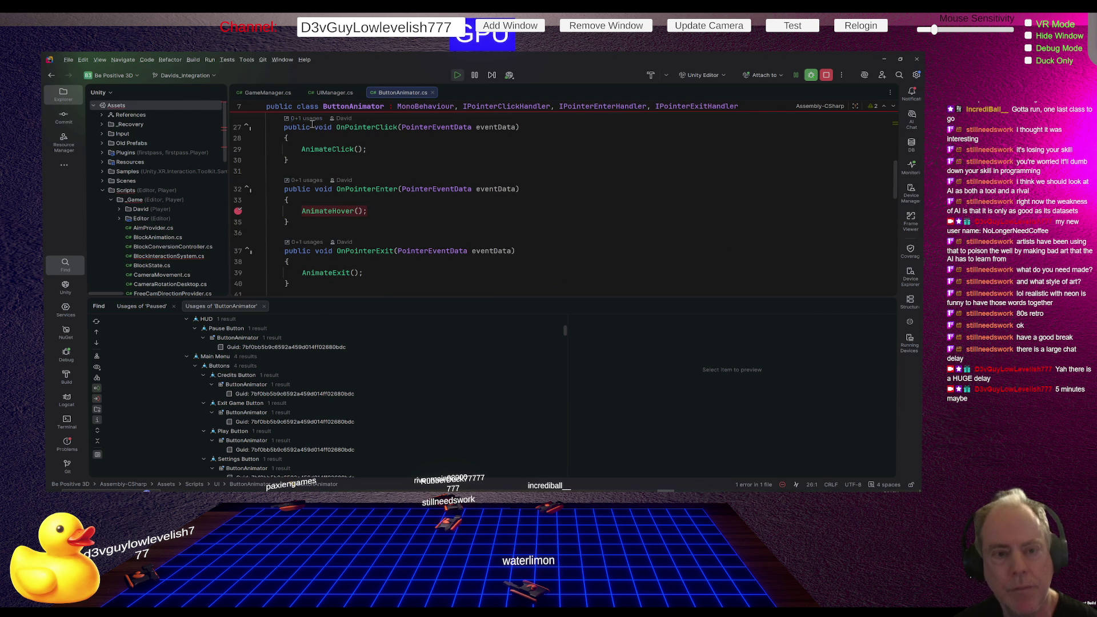
Hover the Play Button in the running game so Rider breaks at AnimateHover
{"action": "mouse_move", "coordinate": [314, 126]}
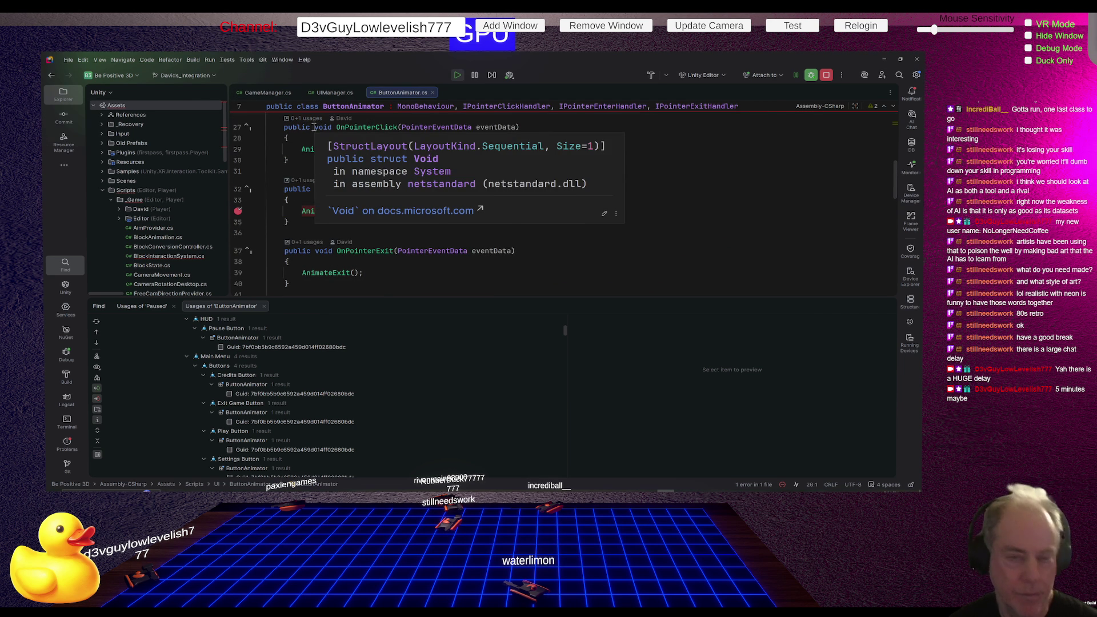
{"action": "key", "text": "alt+Tab"}
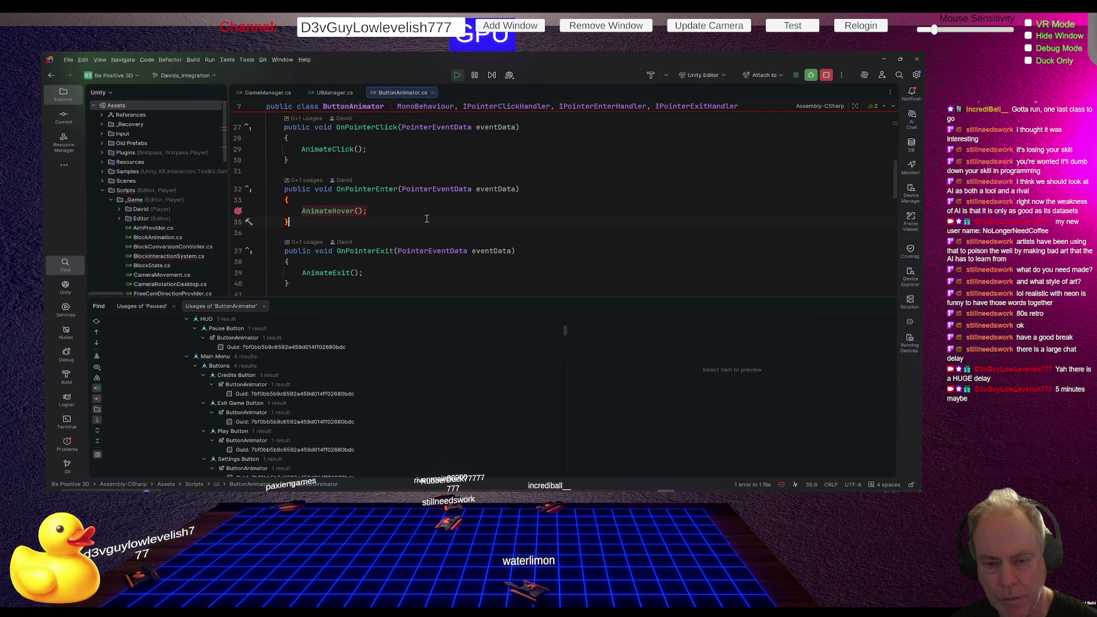
{"action": "key", "text": "alt+Tab"}
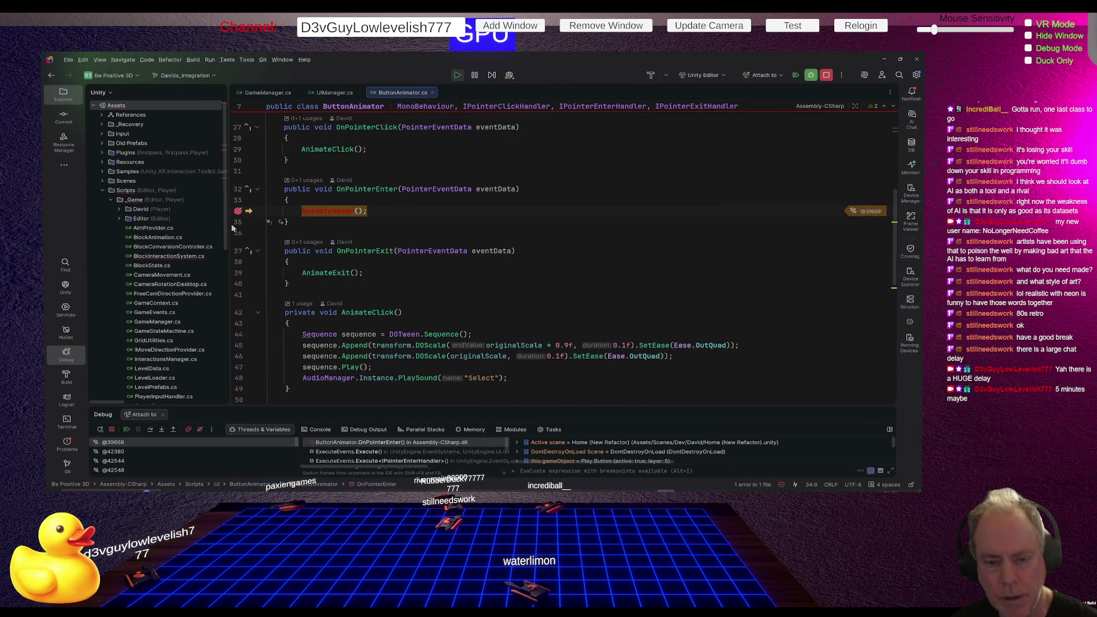
Remove the AnimateHover breakpoint and let the debugger continue running
{"action": "left_click", "coordinate": [127, 430]}
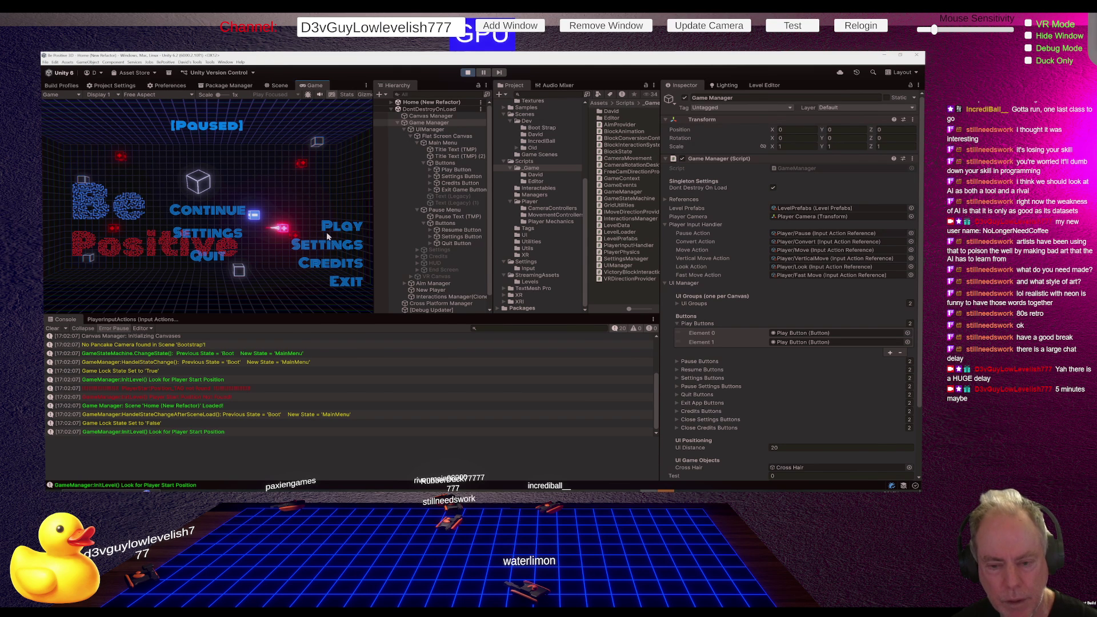
{"action": "mouse_move", "coordinate": [240, 210]}
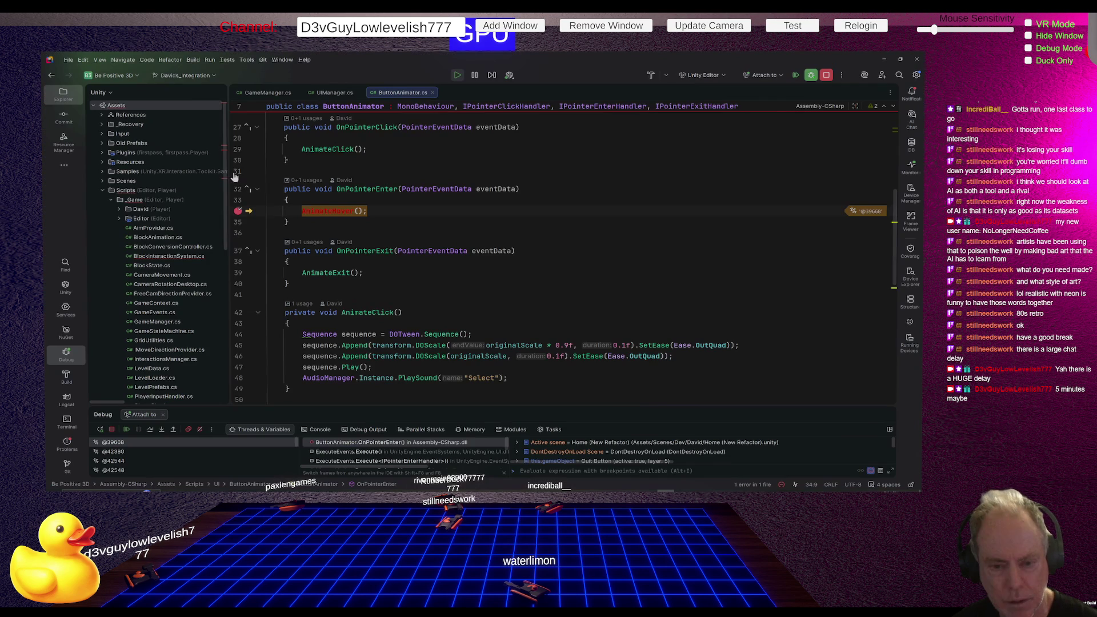
{"action": "left_click", "coordinate": [237, 211]}
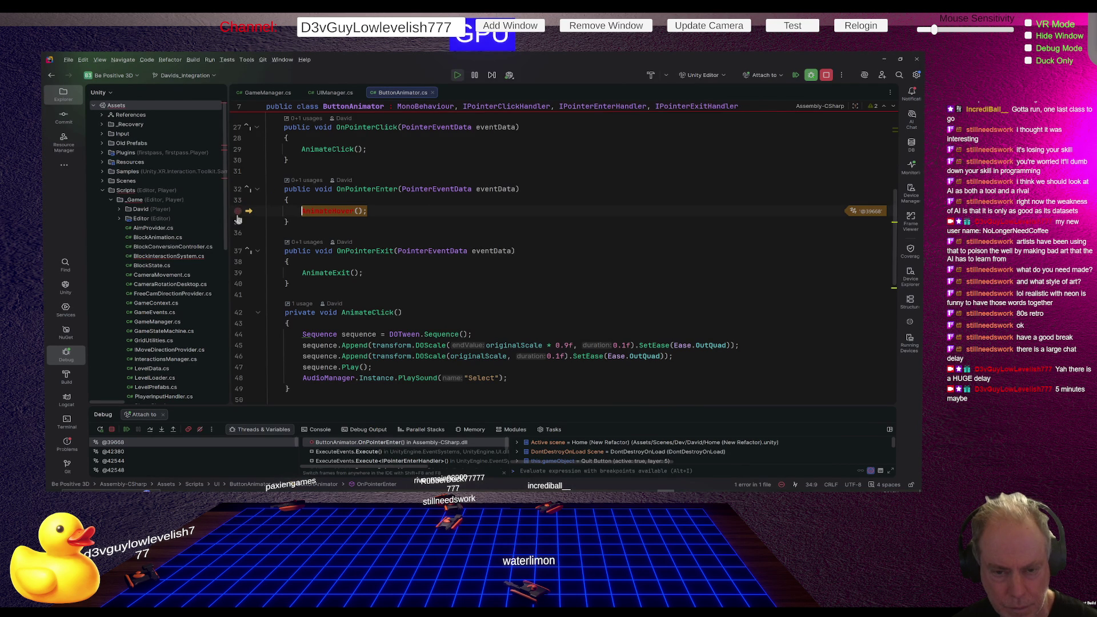
{"action": "left_click", "coordinate": [125, 430]}
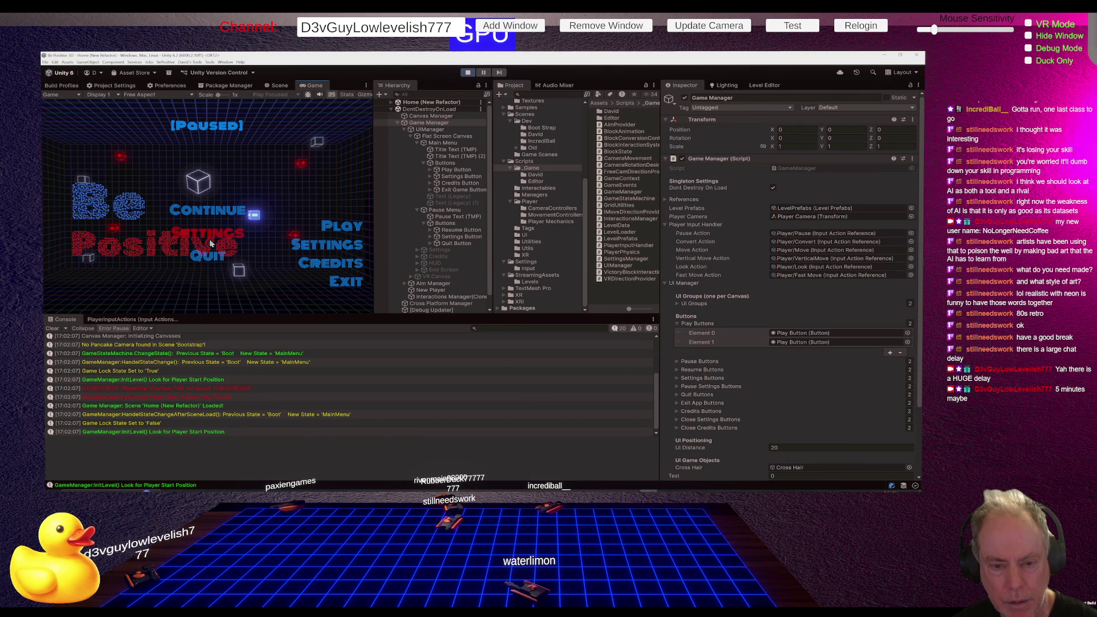
Start Level_0 from the game menu and bring up the pause menu with Escape to test hovering Resume
{"action": "left_click", "coordinate": [328, 226]}
{"action": "key", "text": "Escape"}
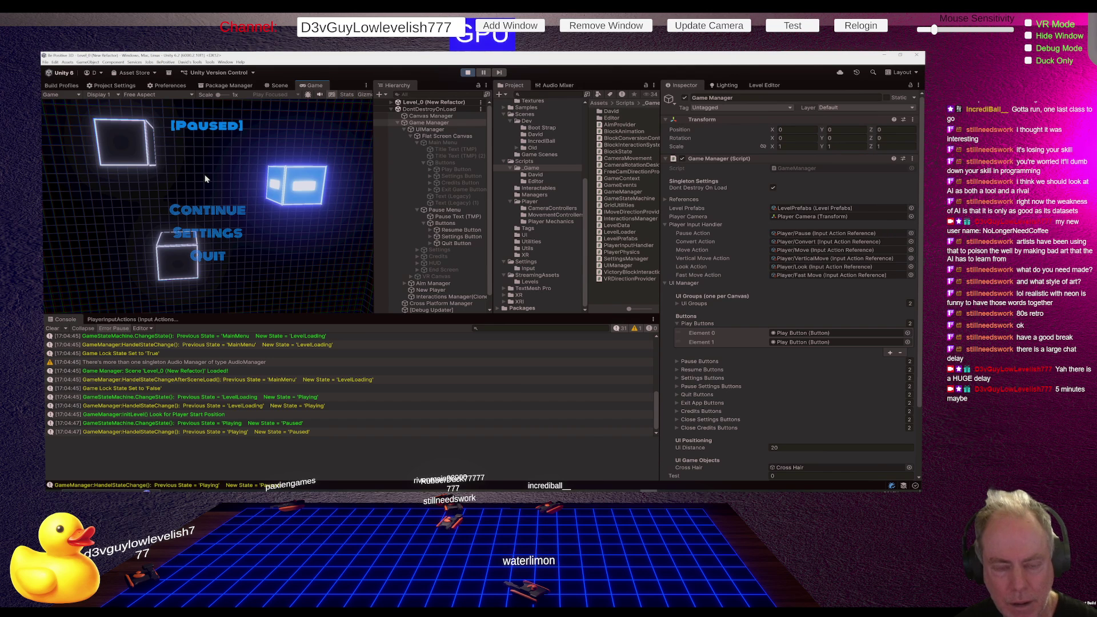
{"action": "key", "text": "Escape"}
{"action": "key", "text": "alt+Tab"}
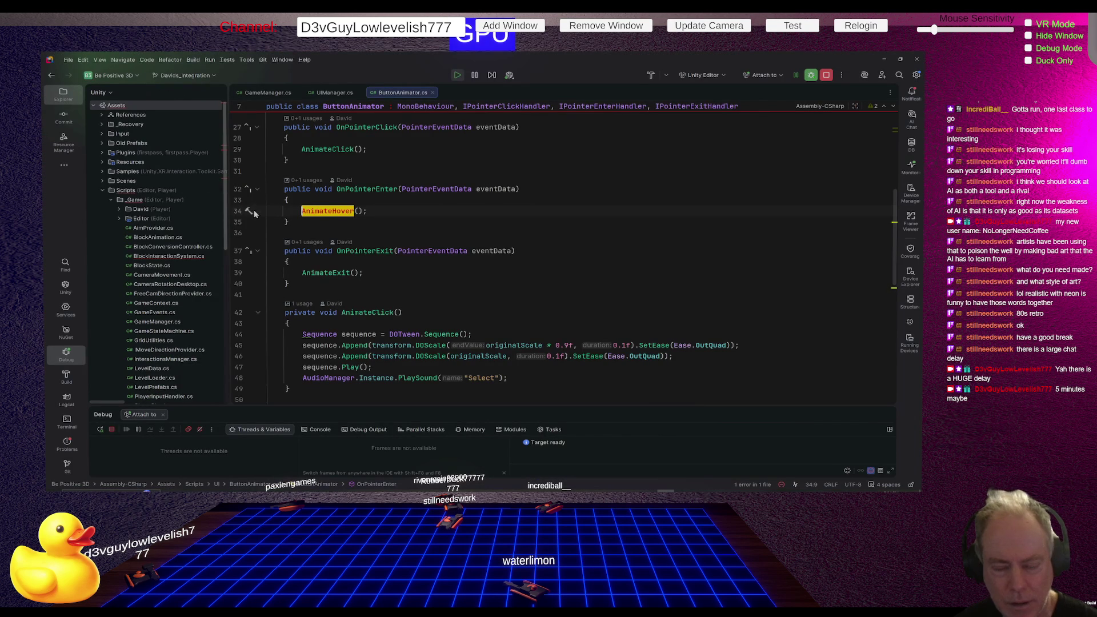
{"action": "key", "text": "alt+Tab"}
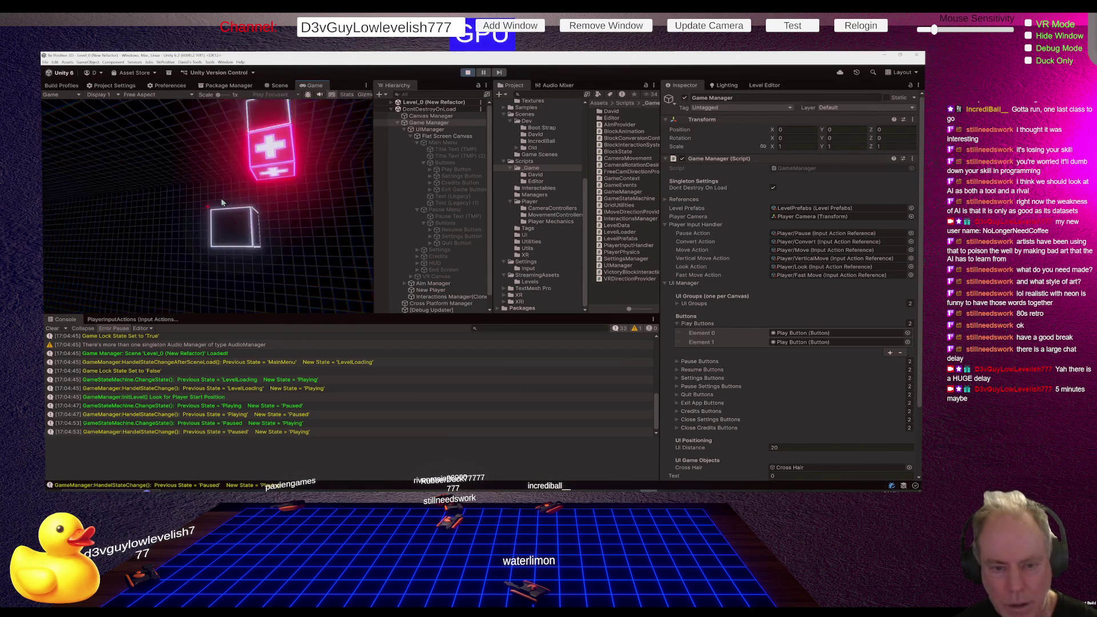
{"action": "key", "text": "Escape"}
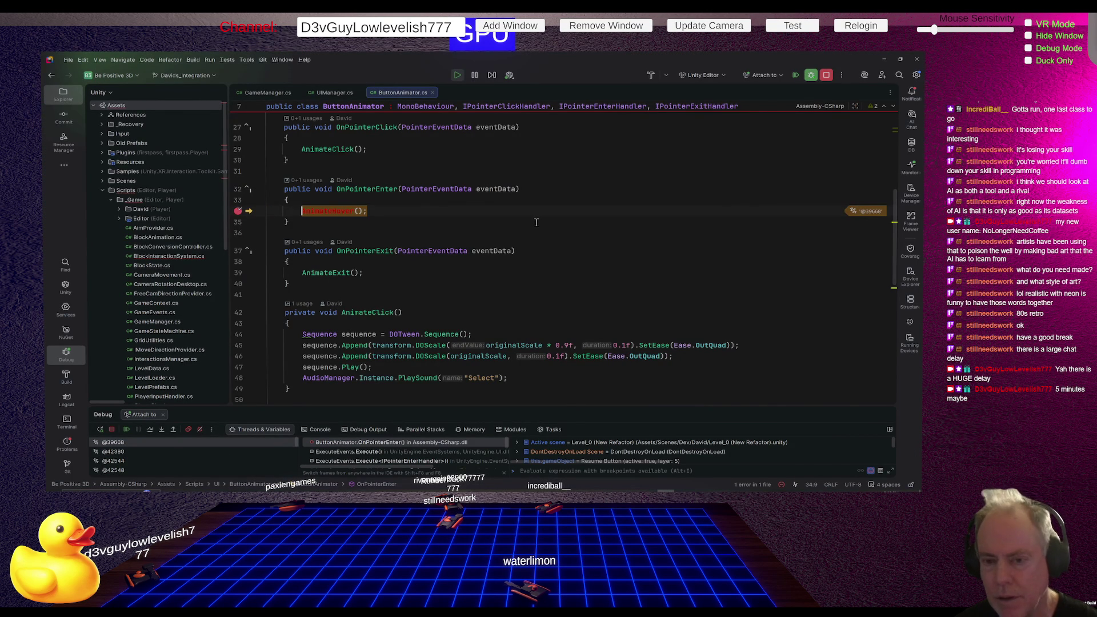
Review the AnimateHover and AnimateExit code in ButtonAnimator.cs, then remove the line 34 breakpoint
{"action": "scroll", "coordinate": [532, 227], "scroll_direction": "up", "scroll_amount": 3}
{"action": "scroll", "coordinate": [532, 227], "scroll_direction": "down", "scroll_amount": 3}
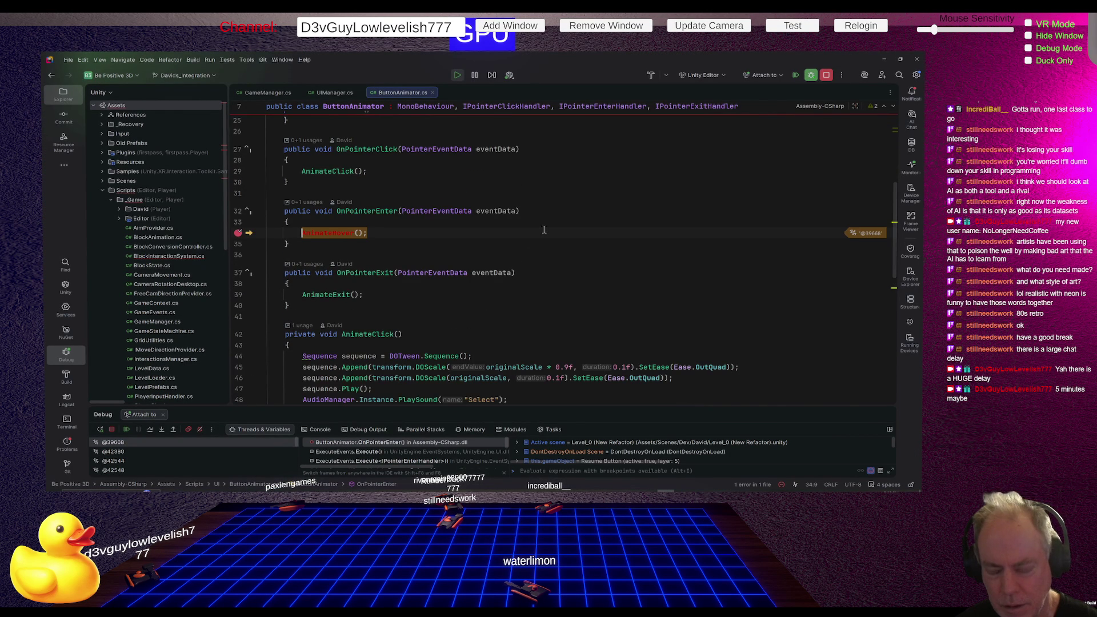
{"action": "scroll", "coordinate": [544, 229], "scroll_direction": "down", "scroll_amount": 2}
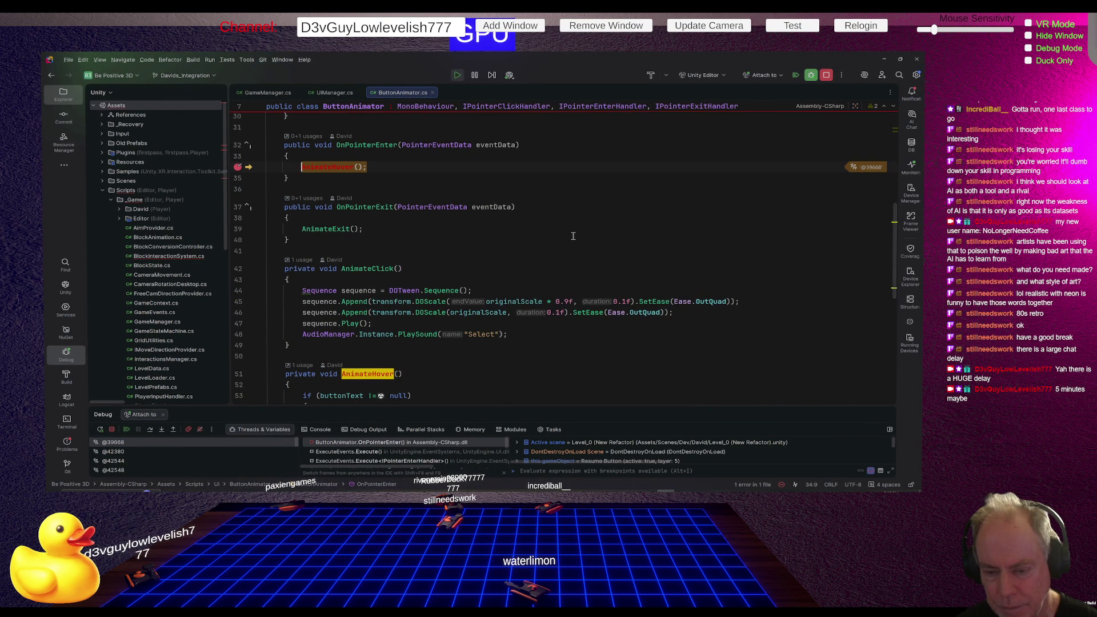
{"action": "scroll", "coordinate": [570, 229], "scroll_direction": "down", "scroll_amount": 4}
{"action": "scroll", "coordinate": [573, 236], "scroll_direction": "down", "scroll_amount": 3}
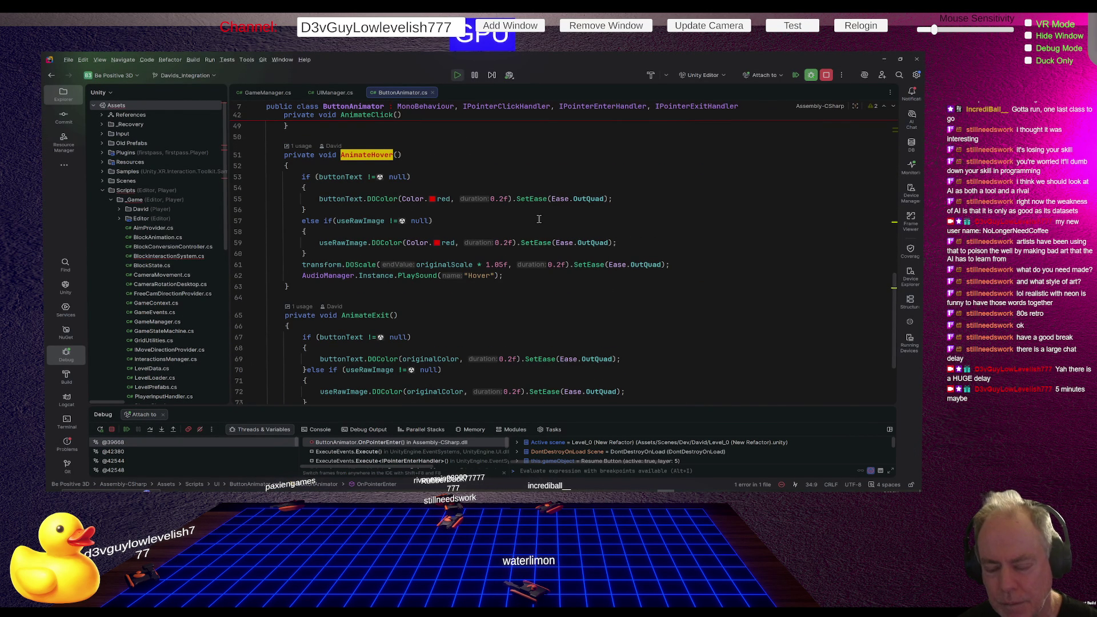
{"action": "scroll", "coordinate": [540, 226], "scroll_direction": "down", "scroll_amount": 1}
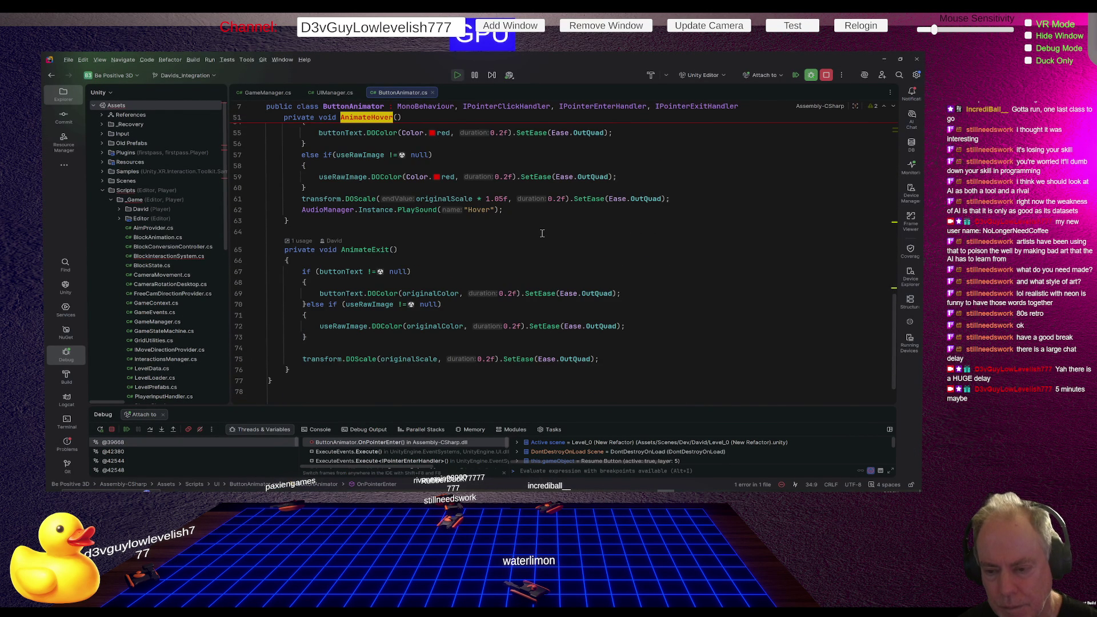
{"action": "scroll", "coordinate": [540, 236], "scroll_direction": "up", "scroll_amount": 9}
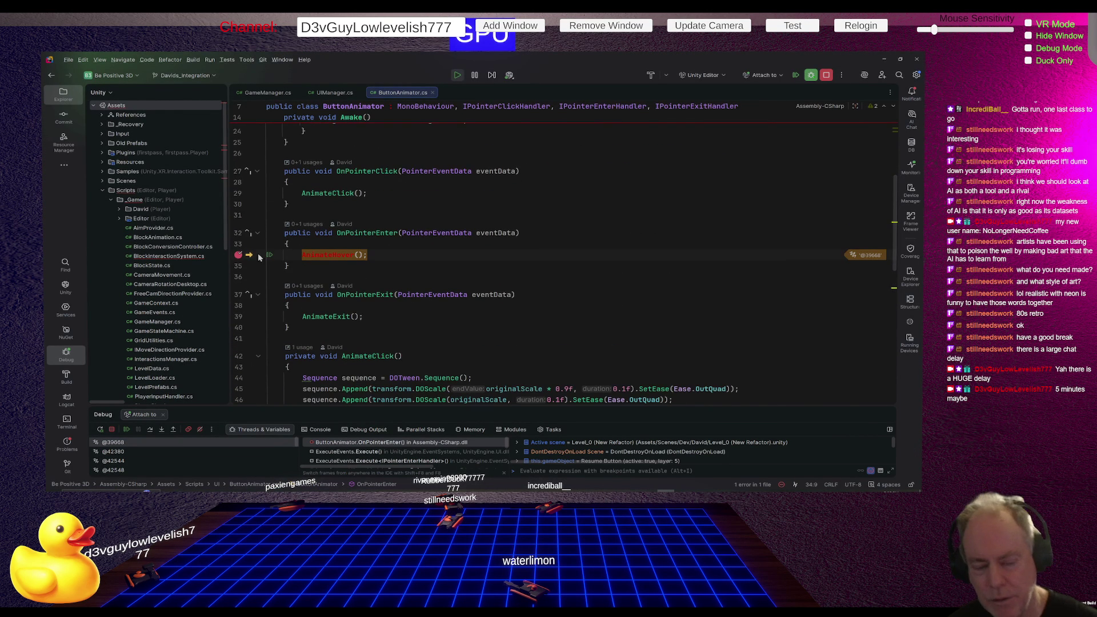
{"action": "left_click", "coordinate": [240, 256]}
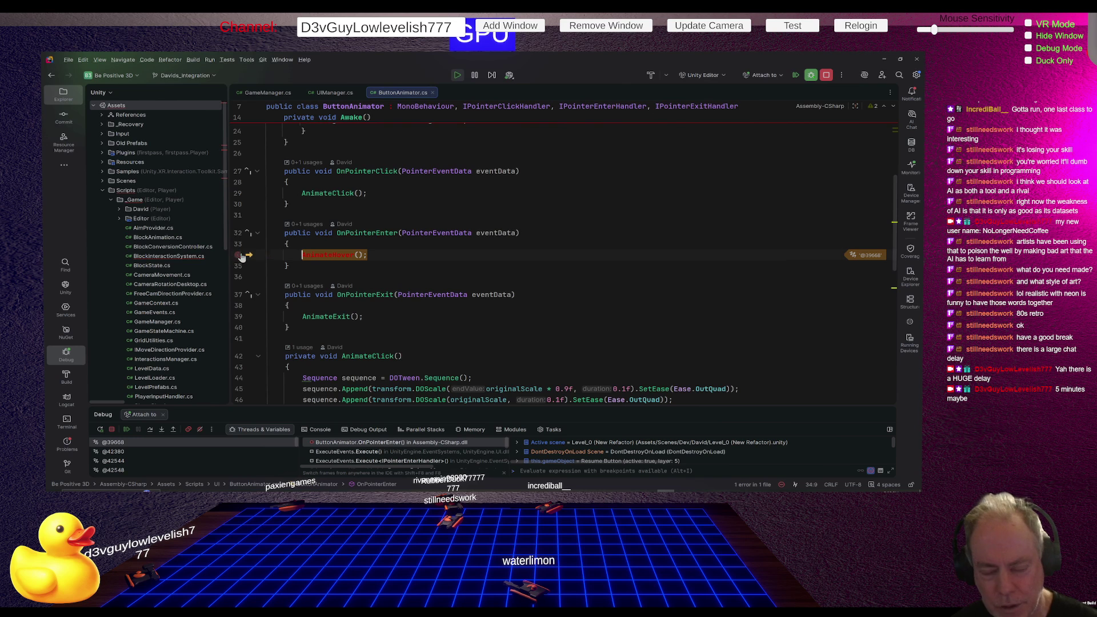
{"action": "left_click", "coordinate": [448, 241]}
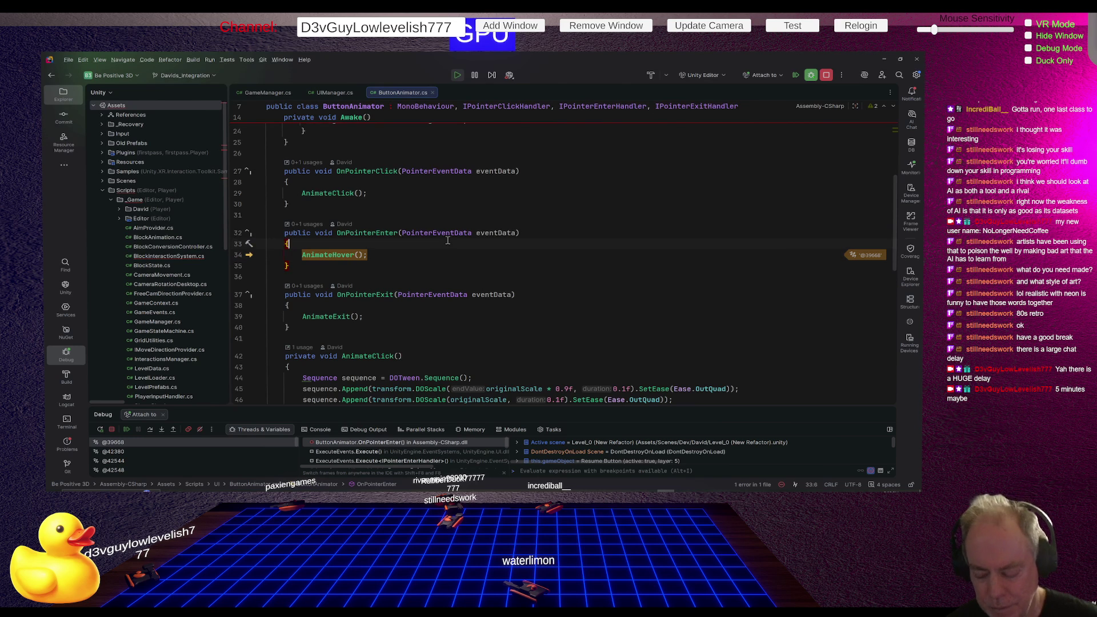
Insert Debug.Log("OnPointerEnter"); above the AnimateHover() call and resume the debugger
{"action": "key", "text": "Return"}
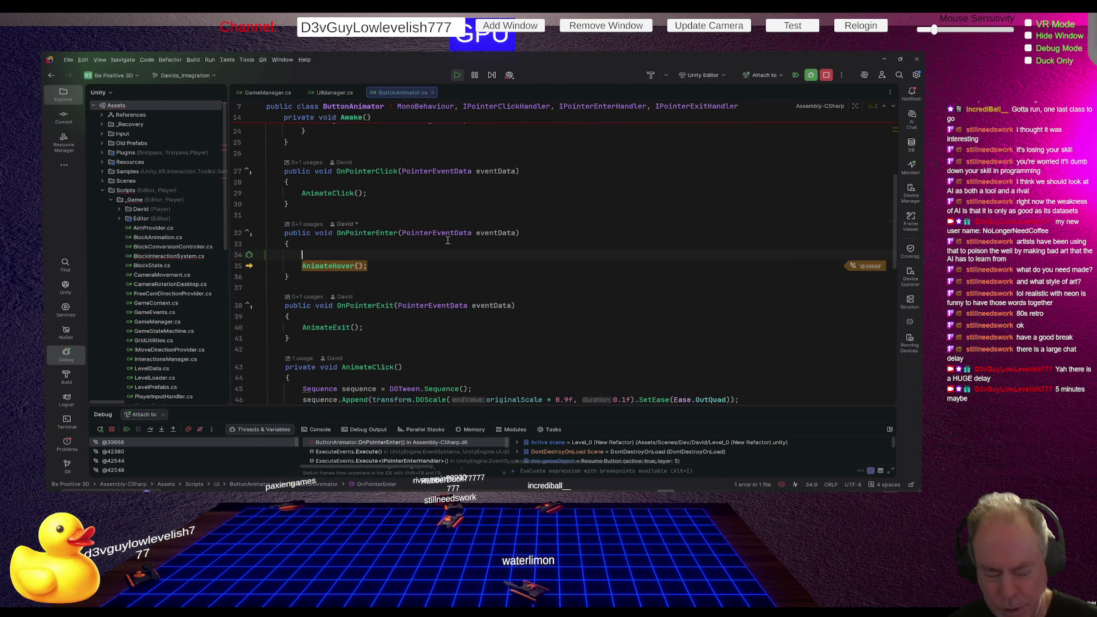
{"action": "type", "text": "Debug."}
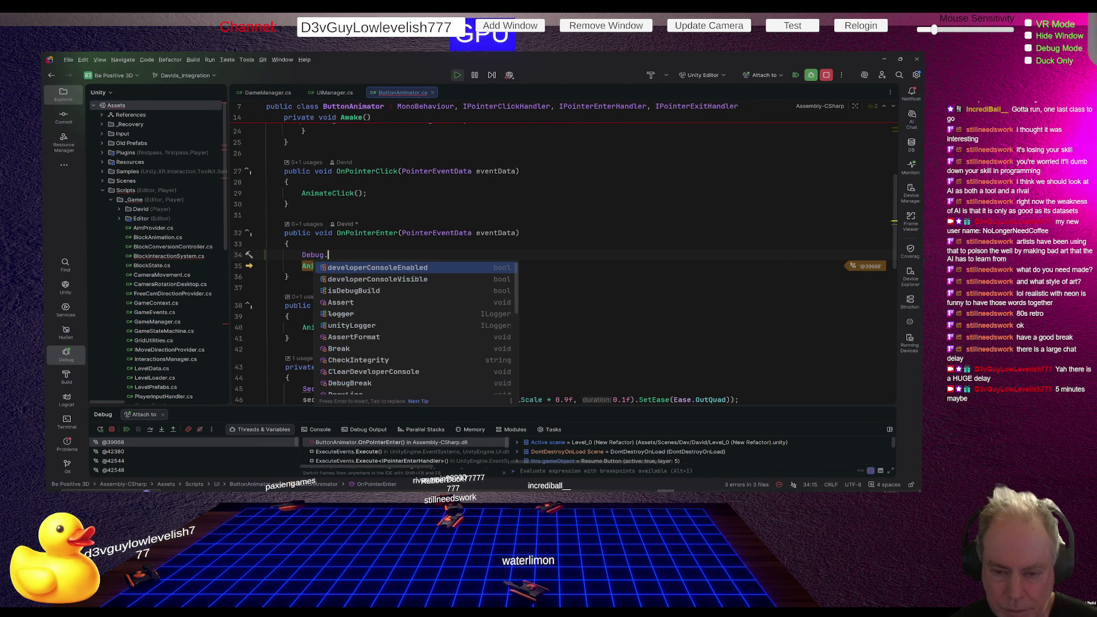
{"action": "type", "text": "Loog"}
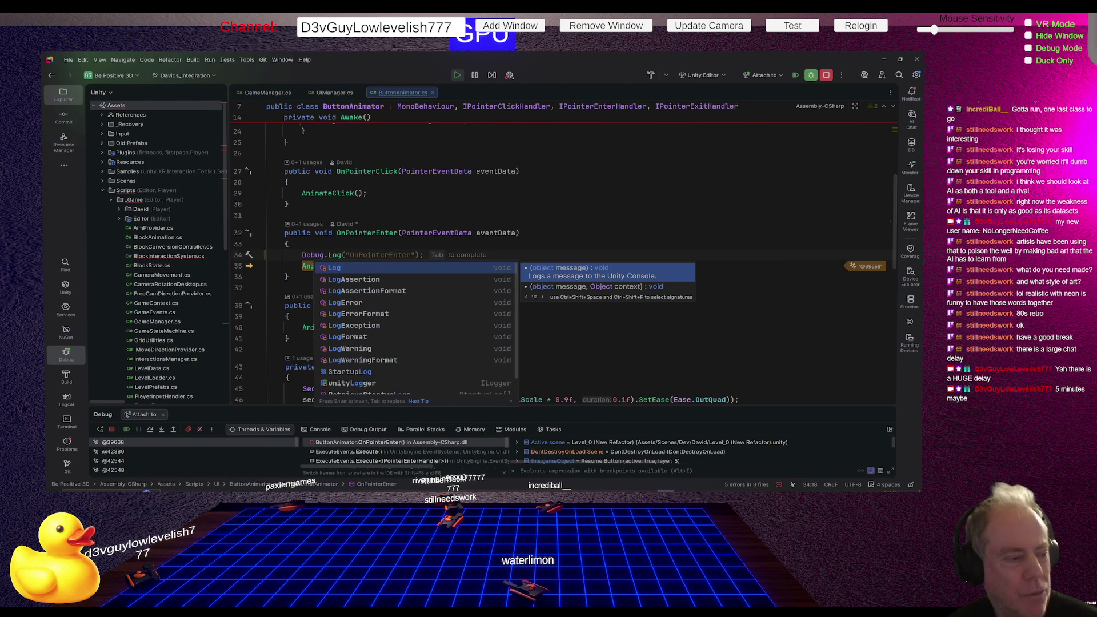
{"action": "type", "text": "("}
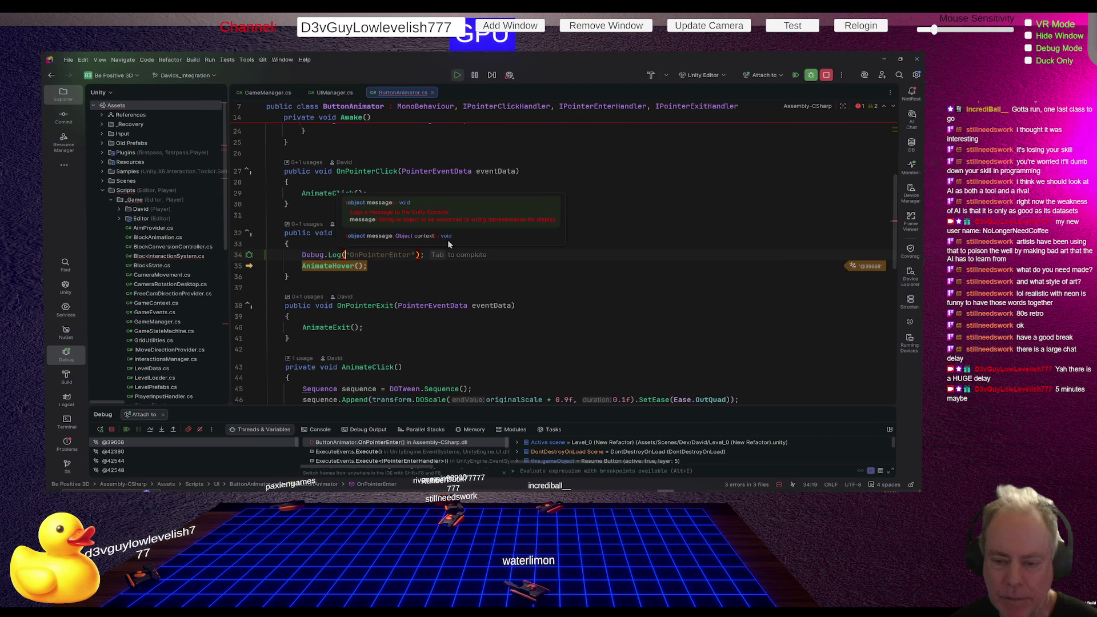
{"action": "type", "text": "\"OnPointerEnter\");"}
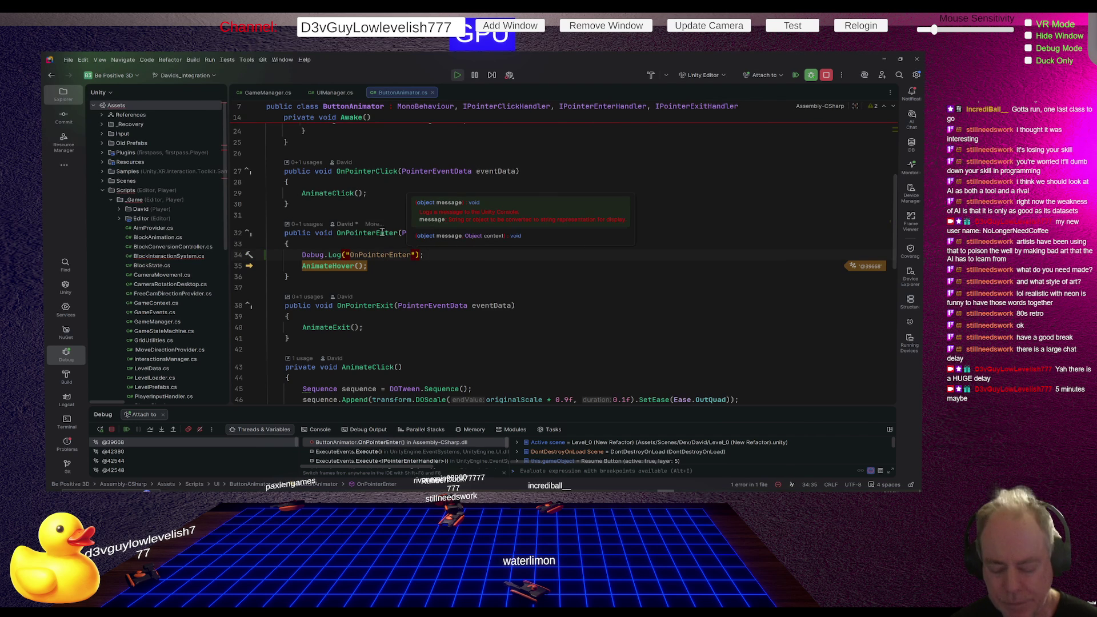
{"action": "key", "text": "alt+Tab"}
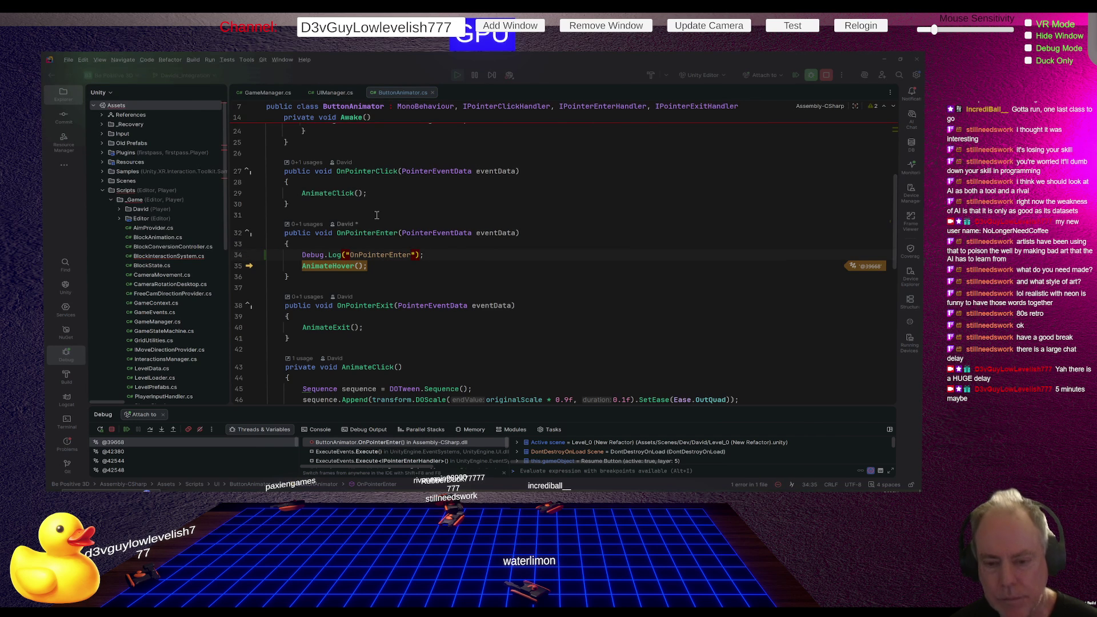
{"action": "key", "text": "alt+Tab"}
{"action": "left_click", "coordinate": [127, 431]}
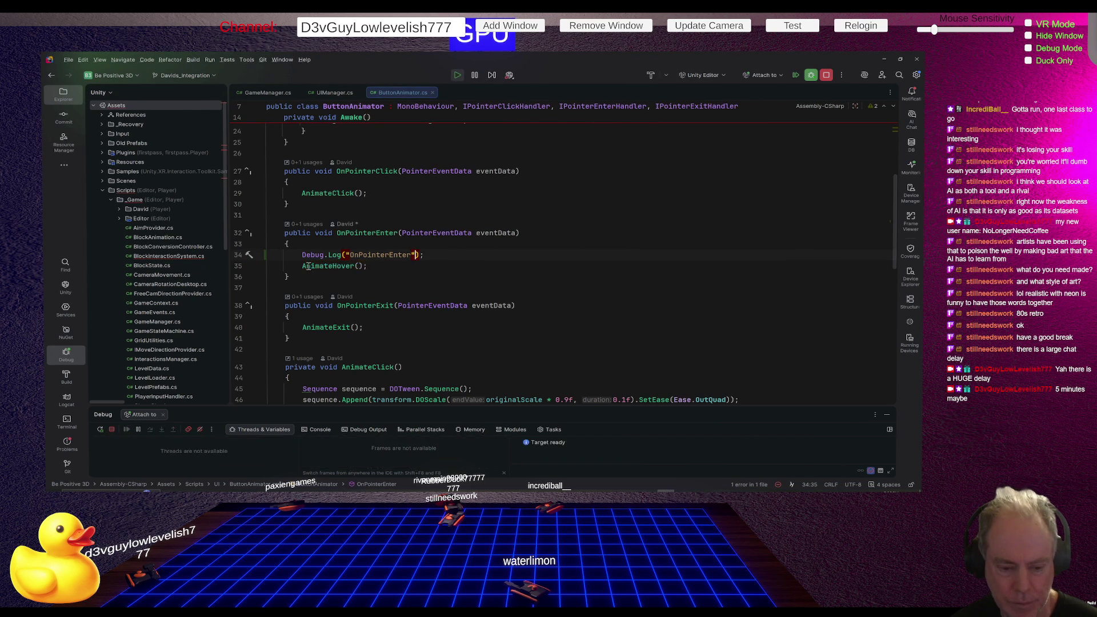
Stop play mode in Unity, deactivate the Pause Menu object, and enter play mode again
{"action": "key", "text": "alt+Tab"}
{"action": "key", "text": "ctrl+p"}
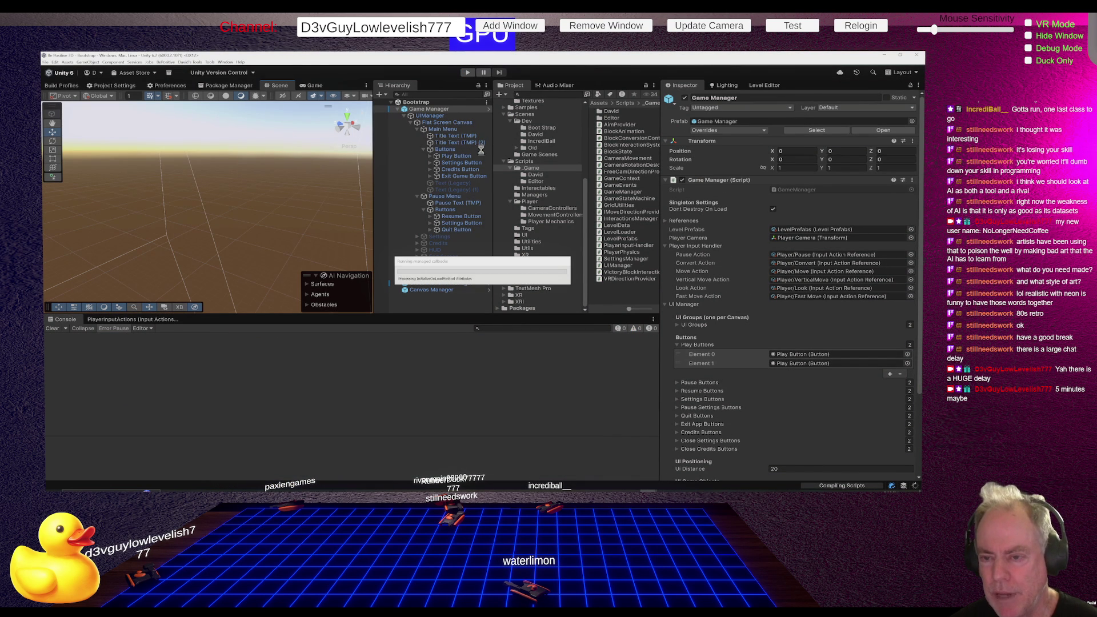
{"action": "left_click", "coordinate": [444, 197]}
{"action": "left_click", "coordinate": [686, 98]}
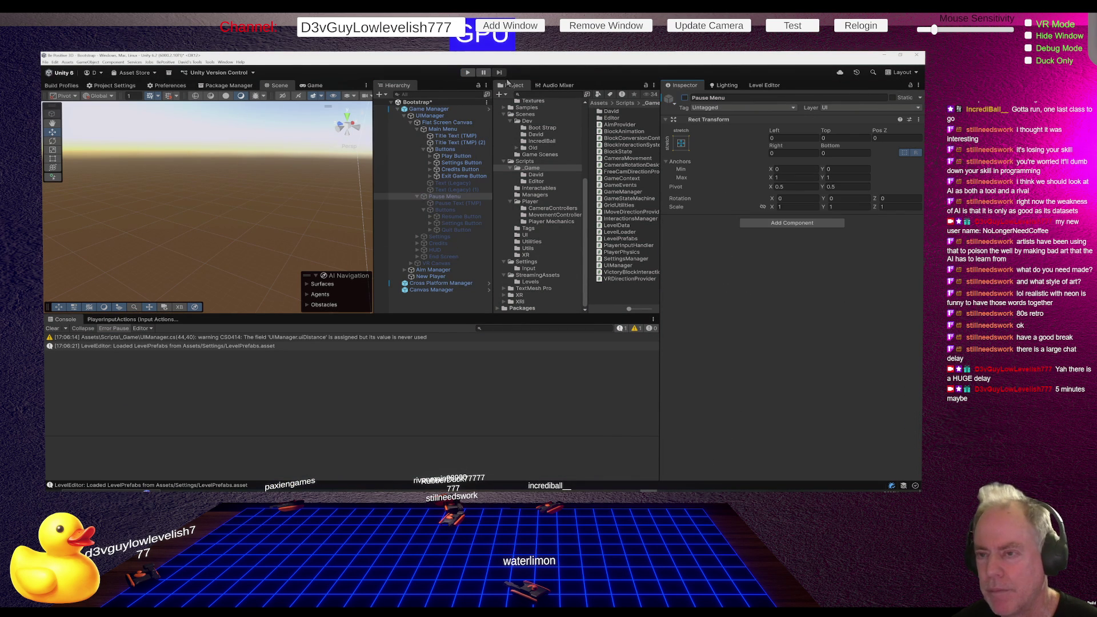
{"action": "left_click", "coordinate": [471, 73]}
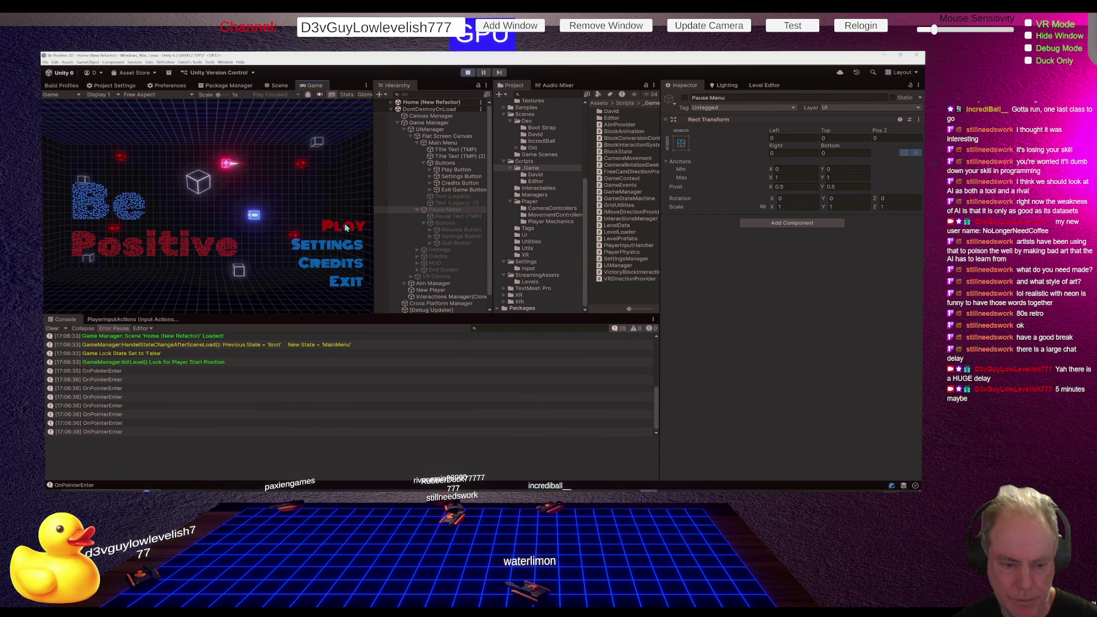
Start Level_0 from the main menu, pause with Escape, then resume from the pause menu
{"action": "left_click", "coordinate": [342, 226]}
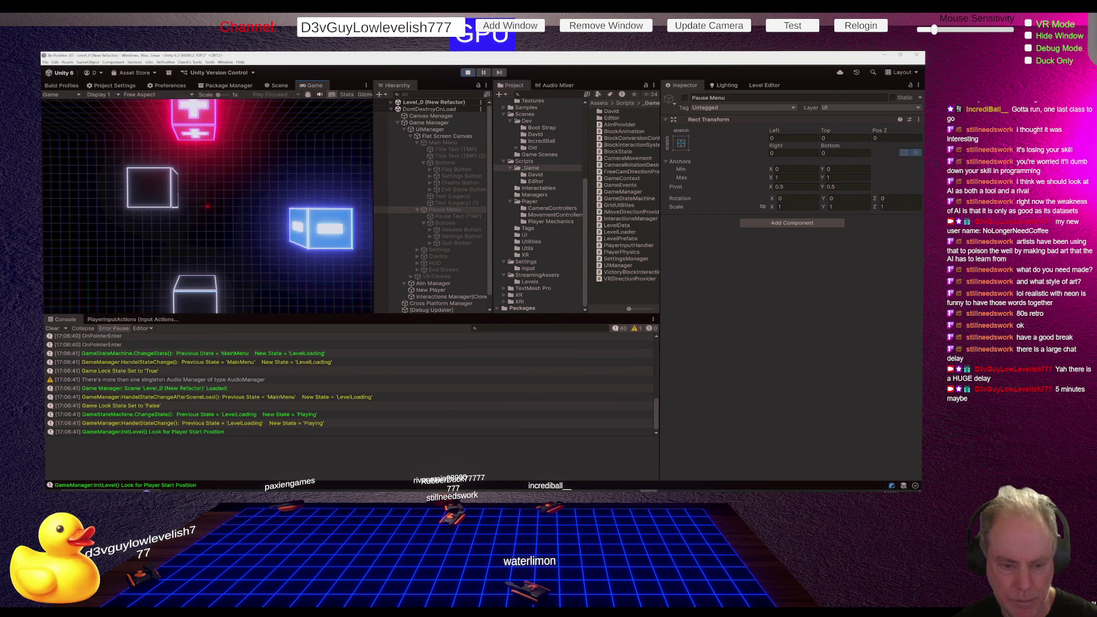
{"action": "key", "text": "Escape"}
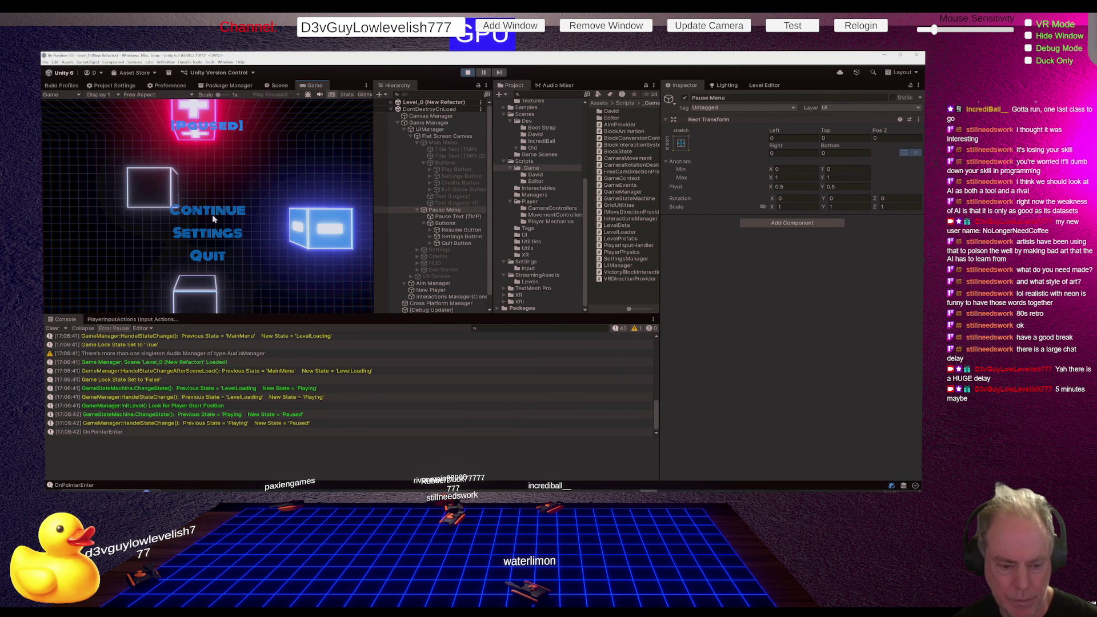
{"action": "left_click", "coordinate": [215, 211]}
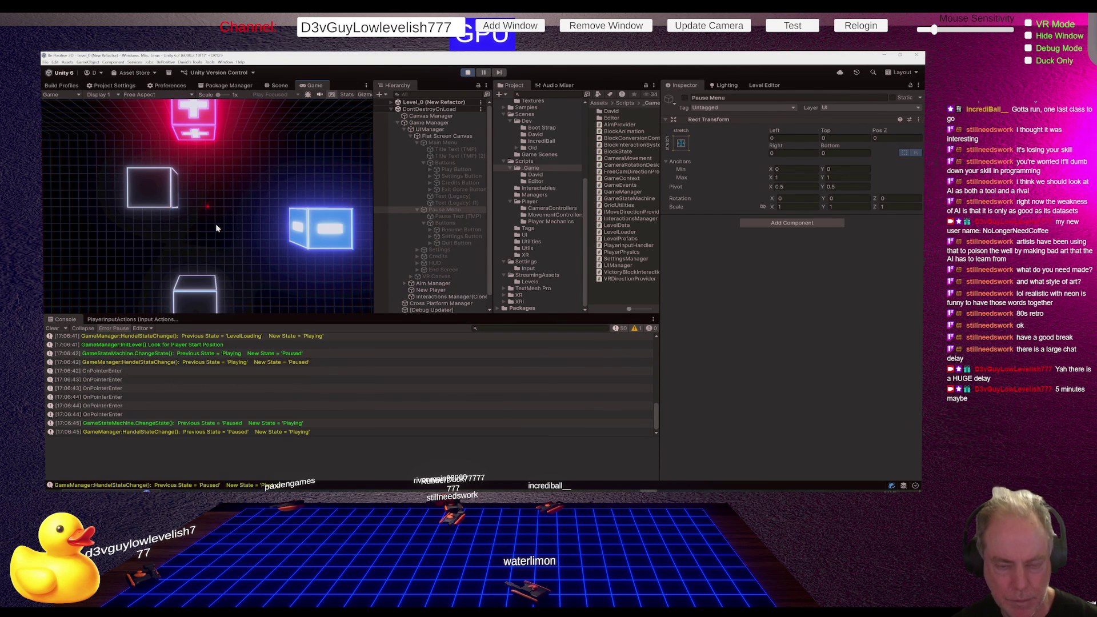
{"action": "key", "text": "alt+Tab"}
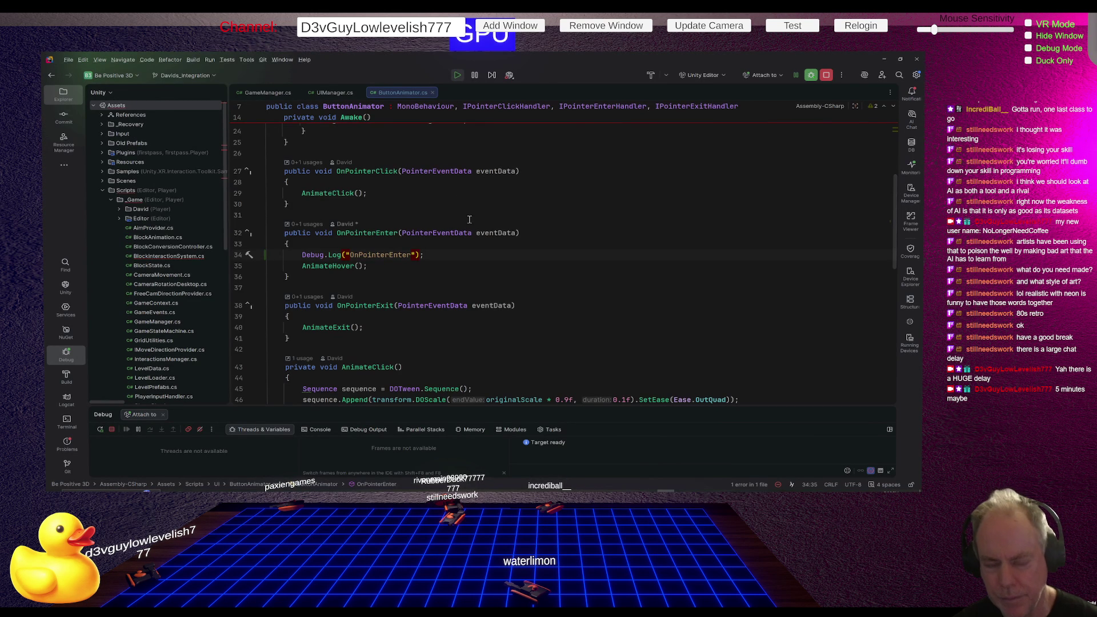
Highlight the AnimateHover calls and scroll through the AnimateHover method before returning to Unity
{"action": "left_click", "coordinate": [320, 266]}
{"action": "scroll", "coordinate": [561, 209], "scroll_direction": "down", "scroll_amount": 6}
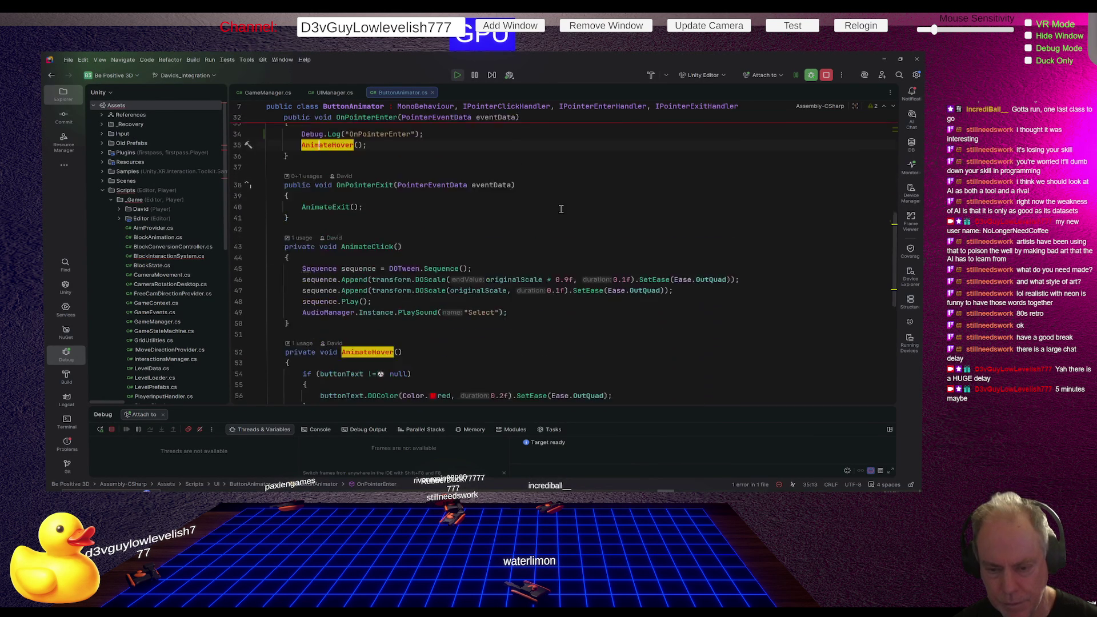
{"action": "scroll", "coordinate": [560, 209], "scroll_direction": "down", "scroll_amount": 2}
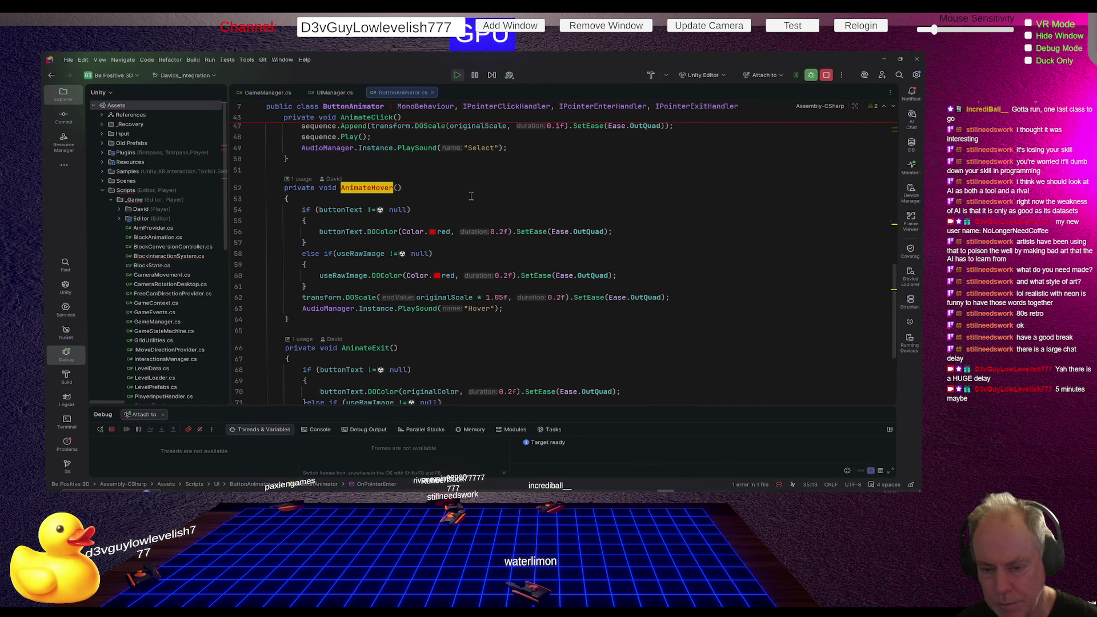
{"action": "scroll", "coordinate": [471, 196], "scroll_direction": "down", "scroll_amount": 2}
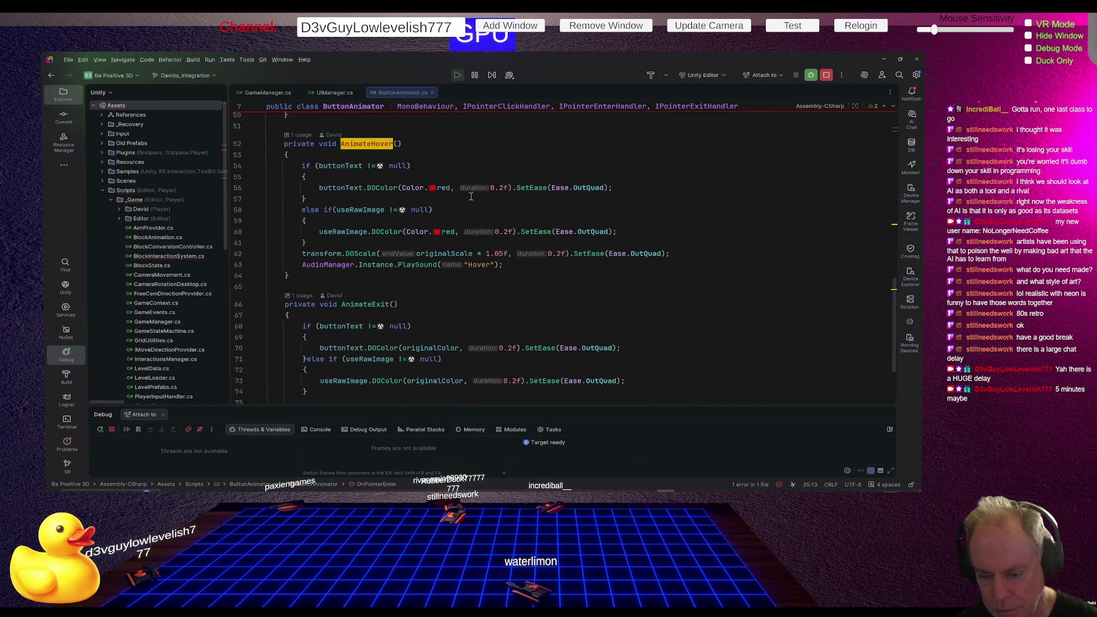
{"action": "scroll", "coordinate": [471, 196], "scroll_direction": "up", "scroll_amount": 3}
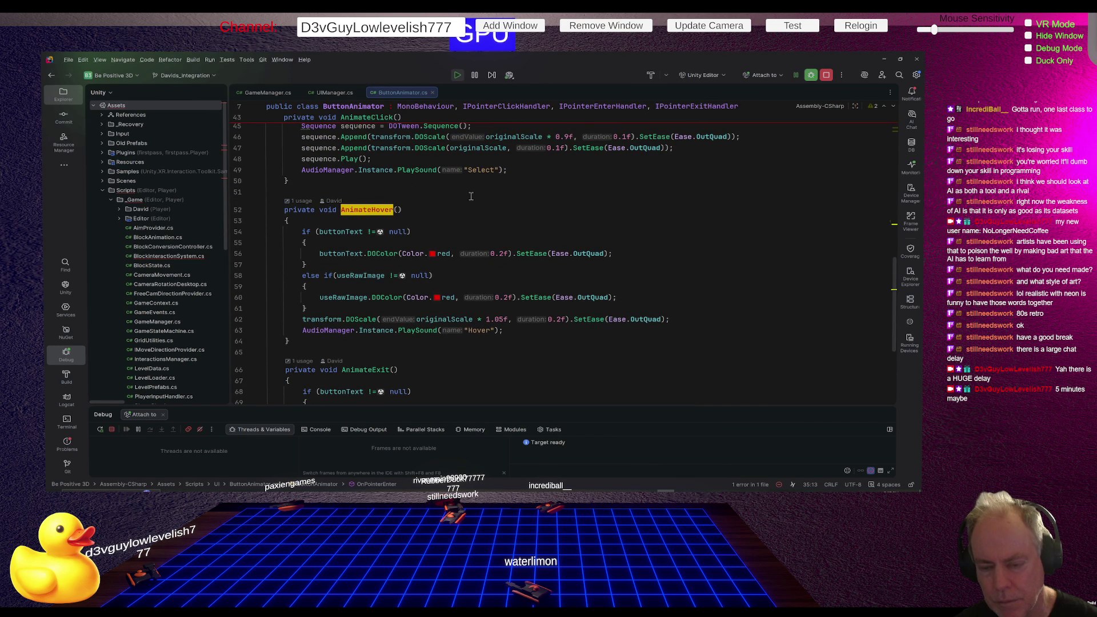
{"action": "key", "text": "alt+Tab"}
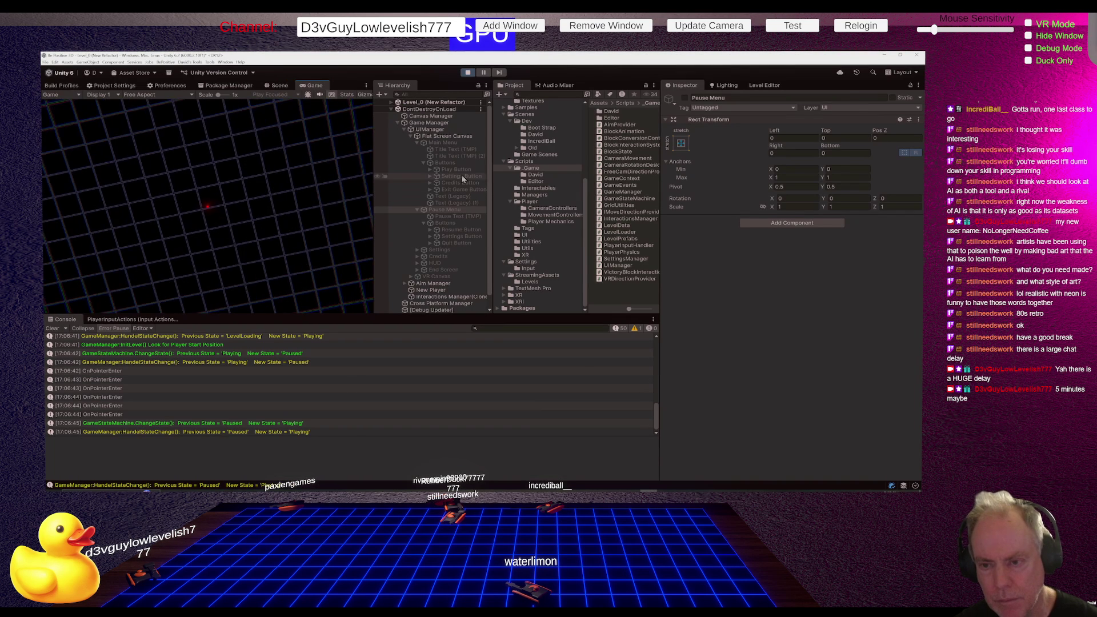
Stop play mode, inspect the Play Button and Resume Button components, and leave Pause Menu deactivated
{"action": "key", "text": "Escape"}
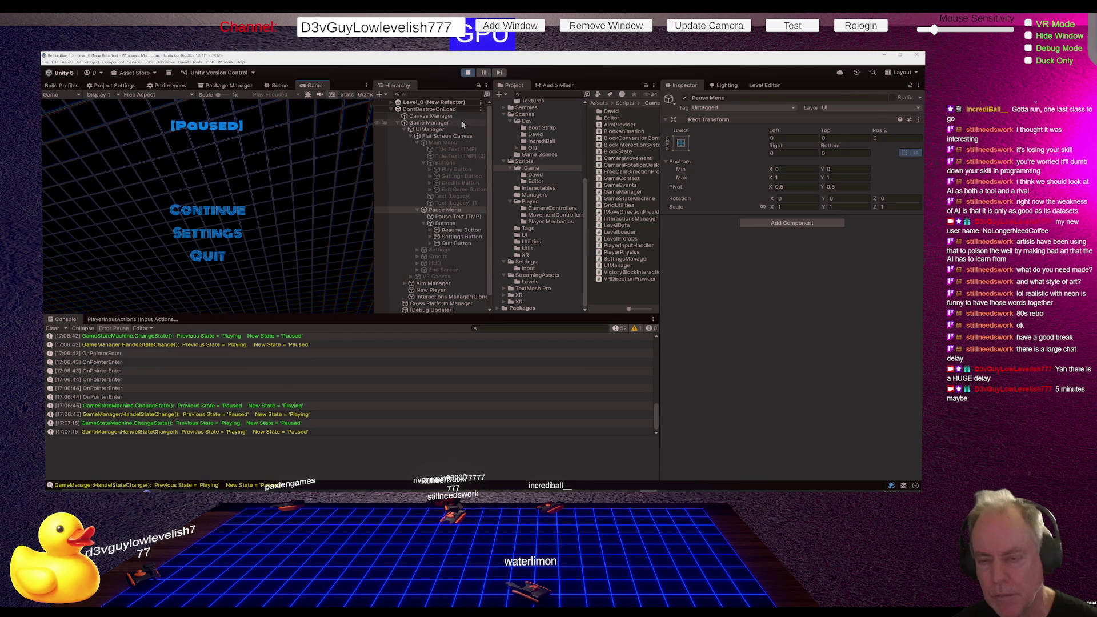
{"action": "left_click", "coordinate": [468, 73]}
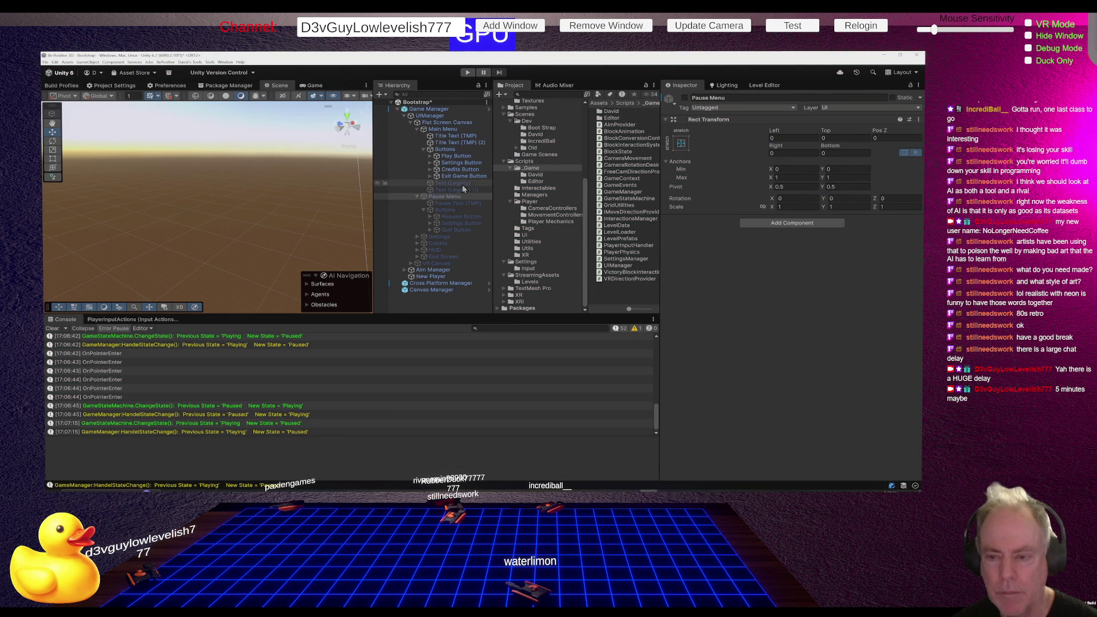
{"action": "left_click", "coordinate": [685, 98]}
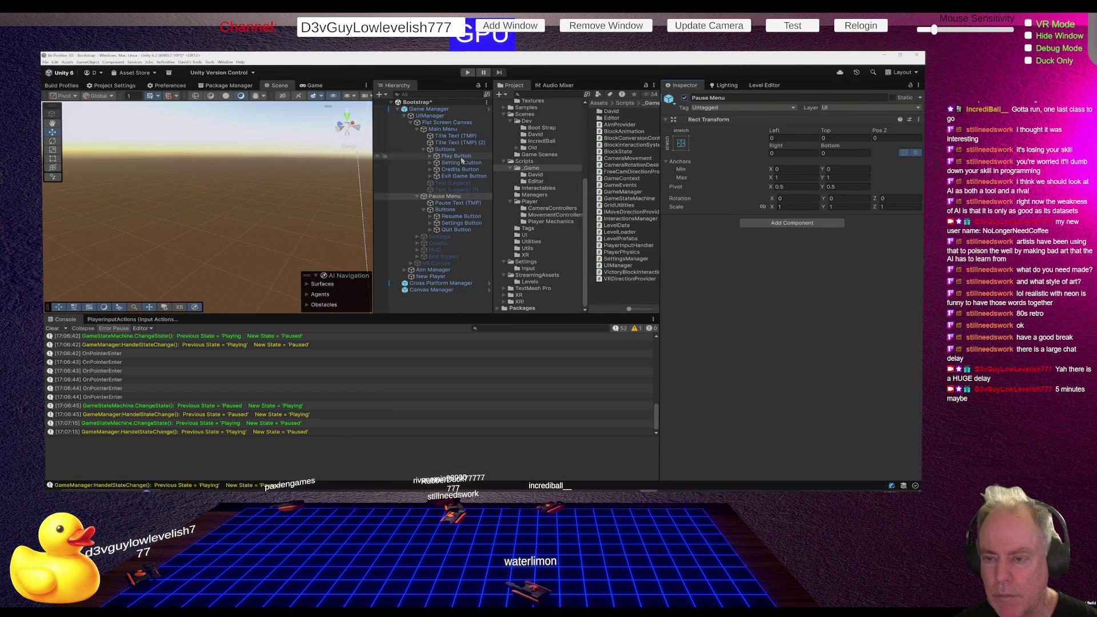
{"action": "left_click", "coordinate": [458, 156]}
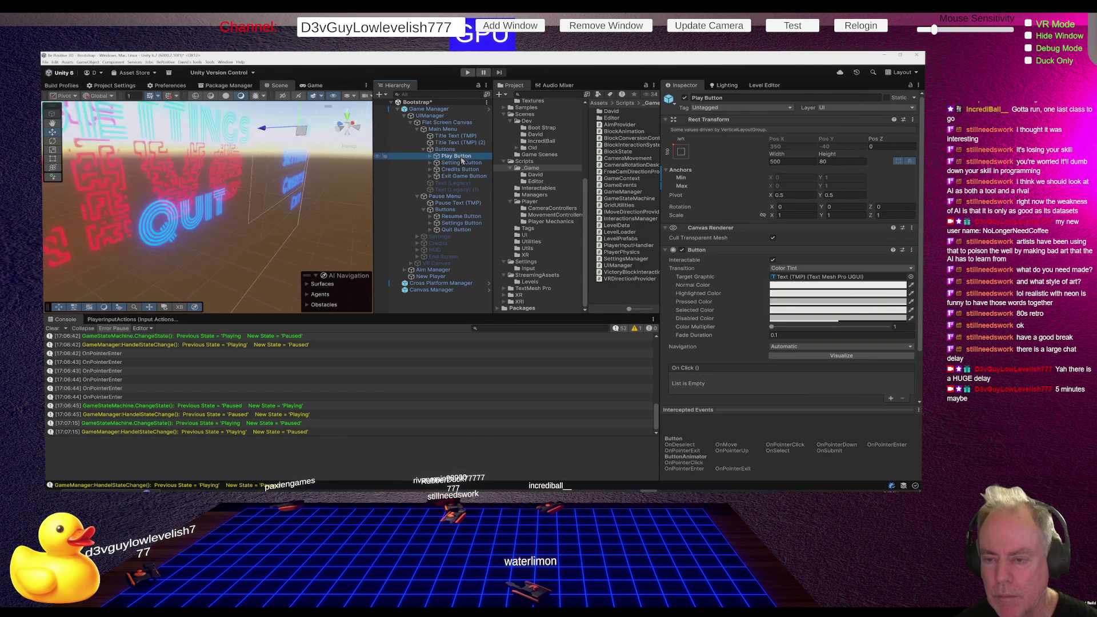
{"action": "left_click", "coordinate": [464, 218]}
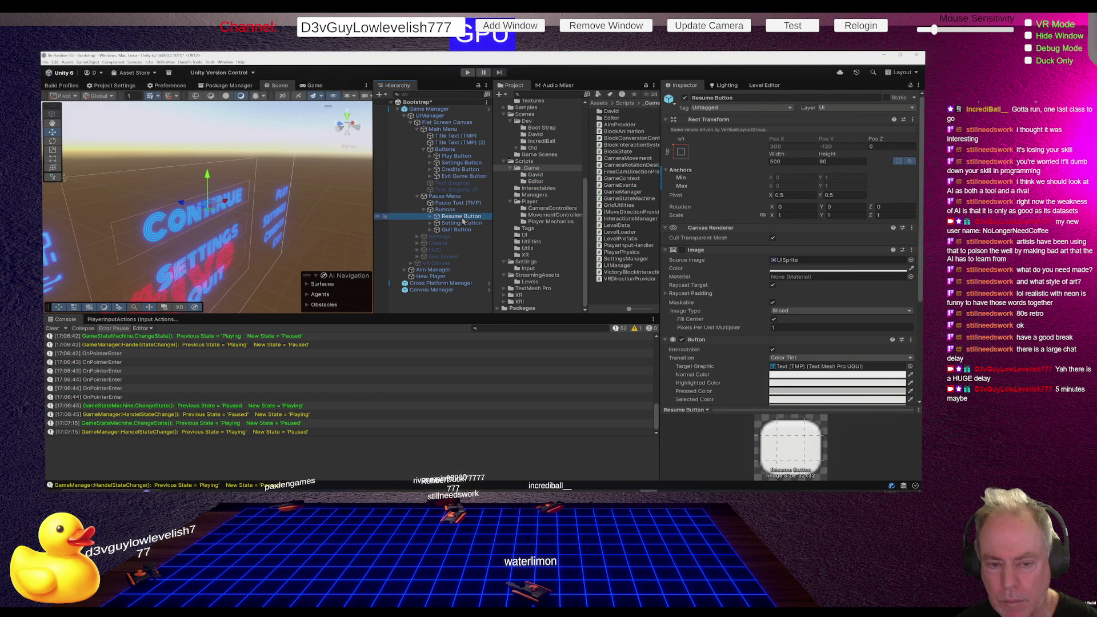
{"action": "left_click", "coordinate": [457, 198]}
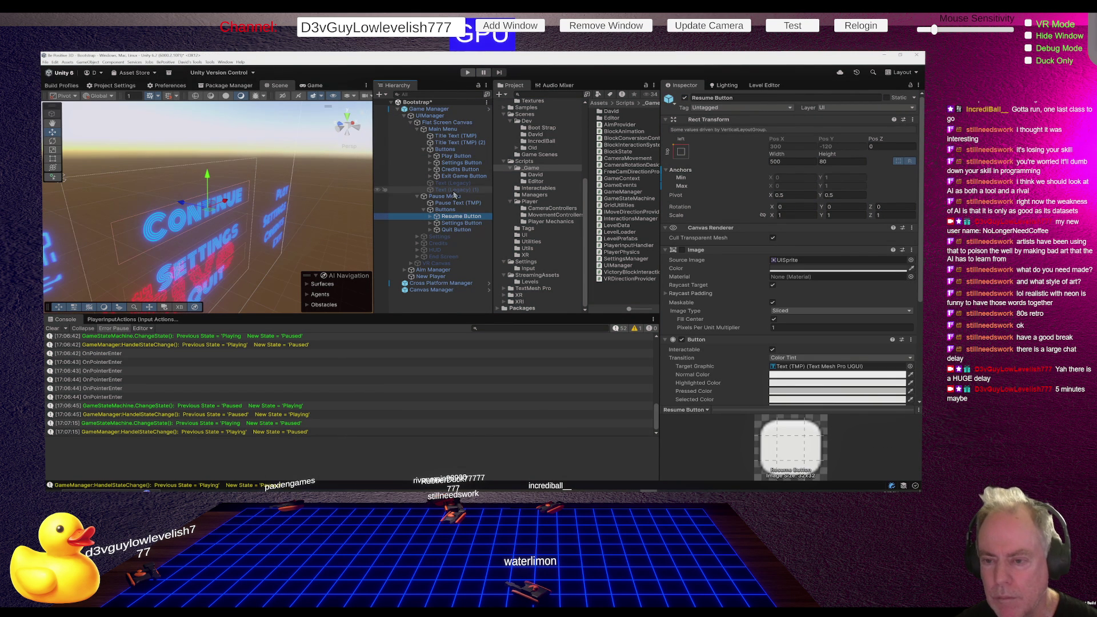
{"action": "left_click", "coordinate": [685, 98]}
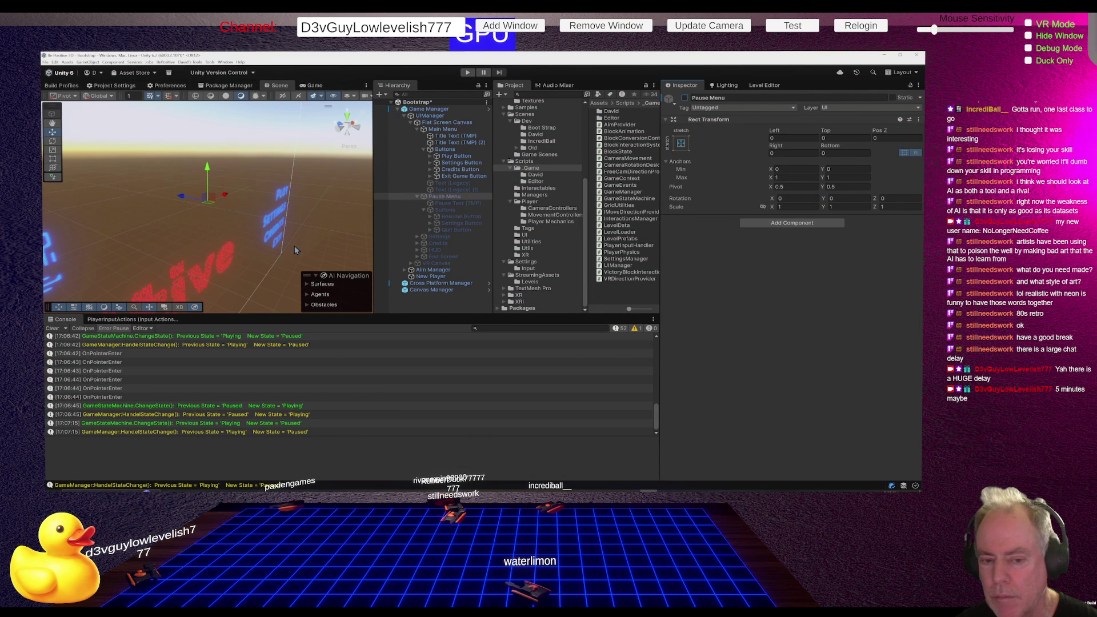
{"action": "key", "text": "alt+Tab"}
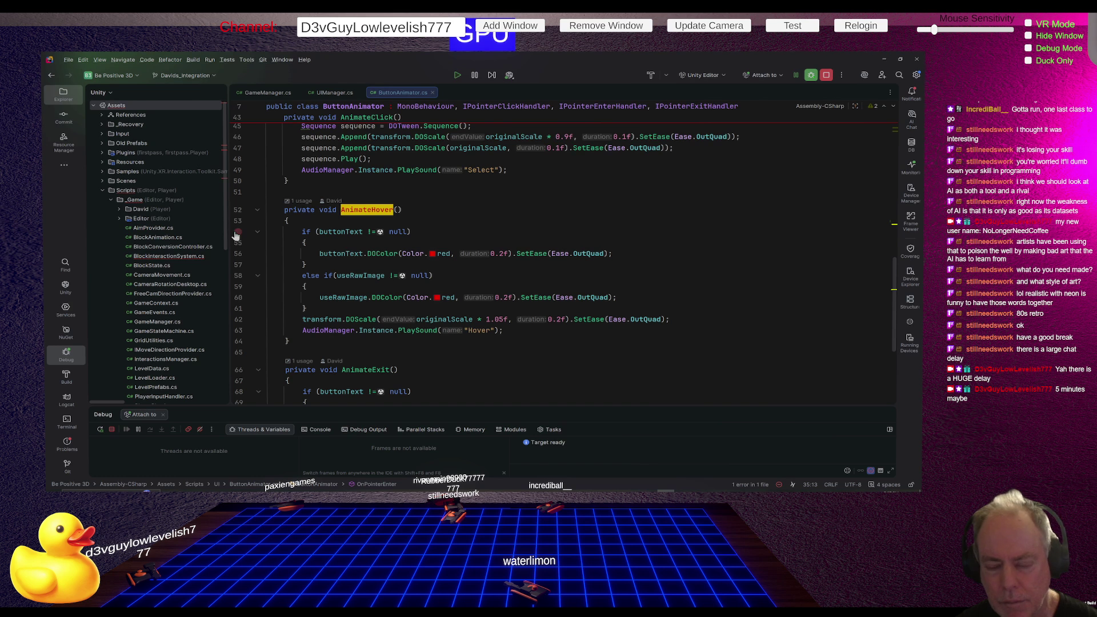
Enter play mode and load Level_0 from the Be Positive main menu
{"action": "key", "text": "alt+Tab"}
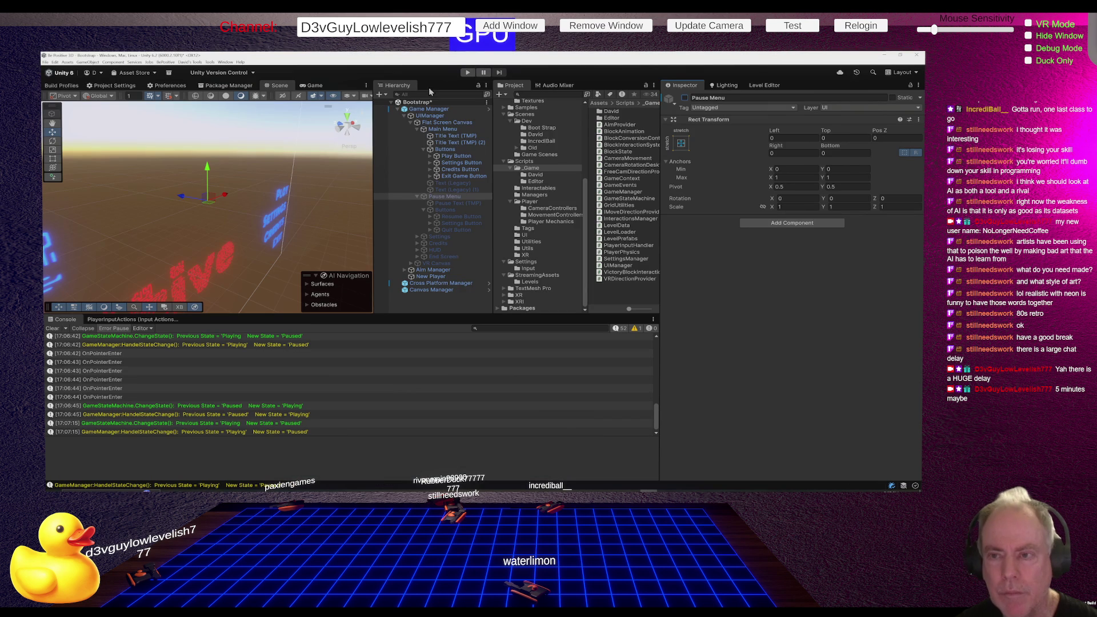
{"action": "left_click", "coordinate": [466, 74]}
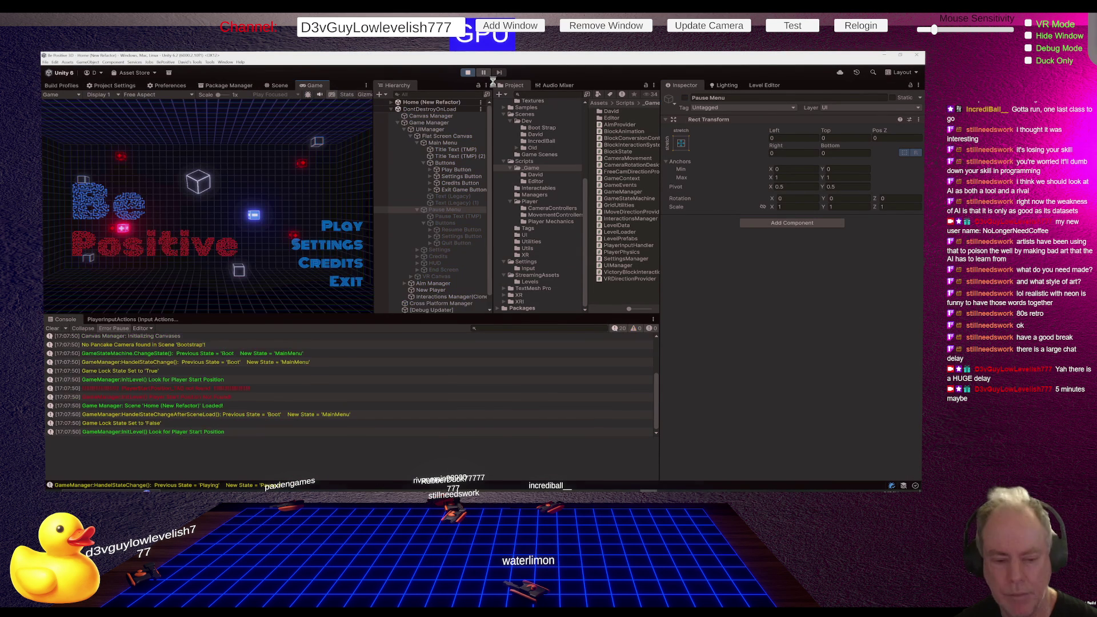
{"action": "left_click", "coordinate": [338, 227]}
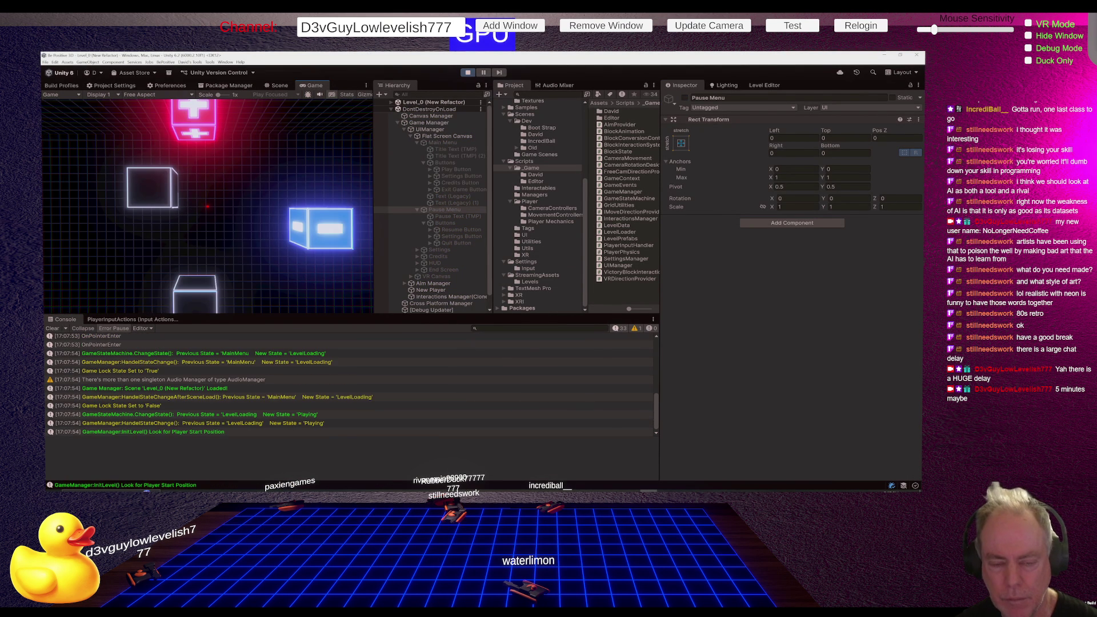
{"action": "key", "text": "alt+Tab"}
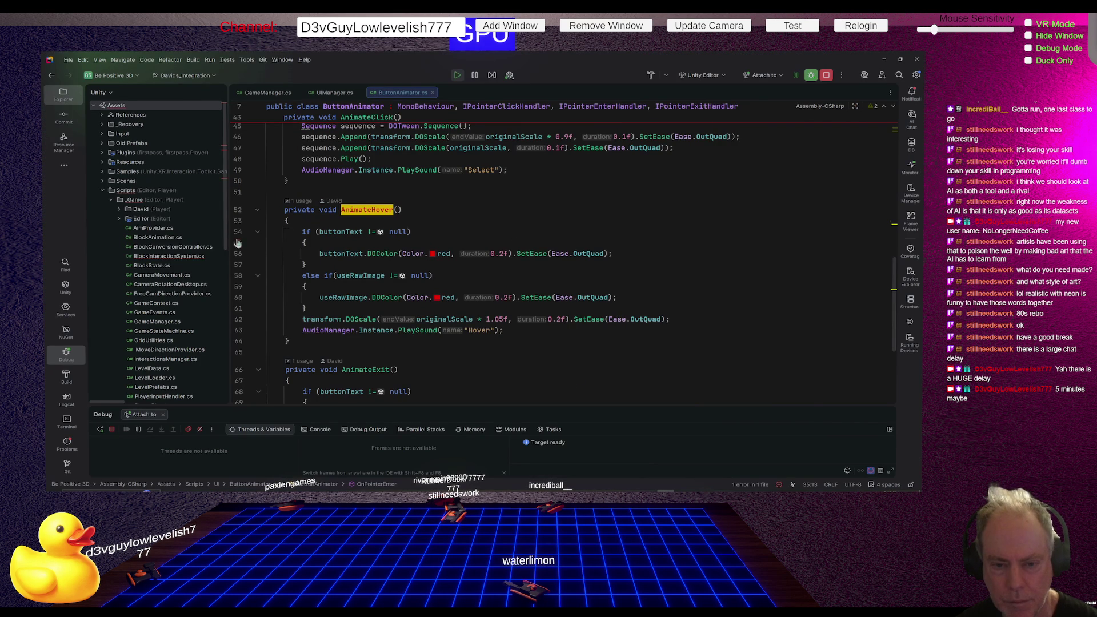
Break on line 54's buttonText null check via a button hover, inspect buttonText, then resume
{"action": "left_click", "coordinate": [238, 232]}
{"action": "key", "text": "alt+Tab"}
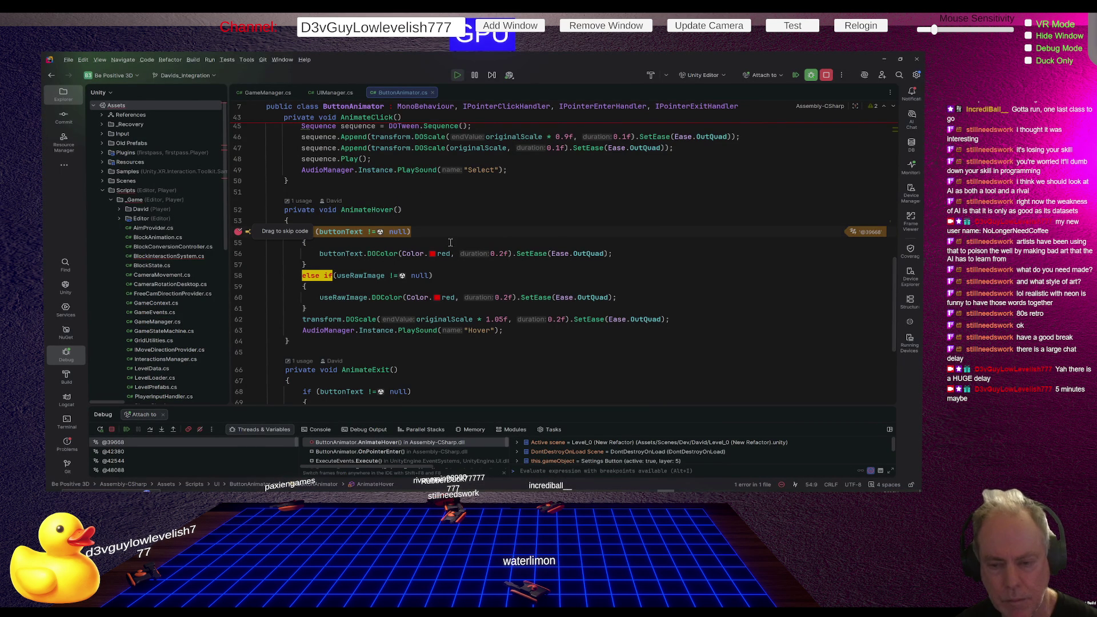
{"action": "mouse_move", "coordinate": [348, 232]}
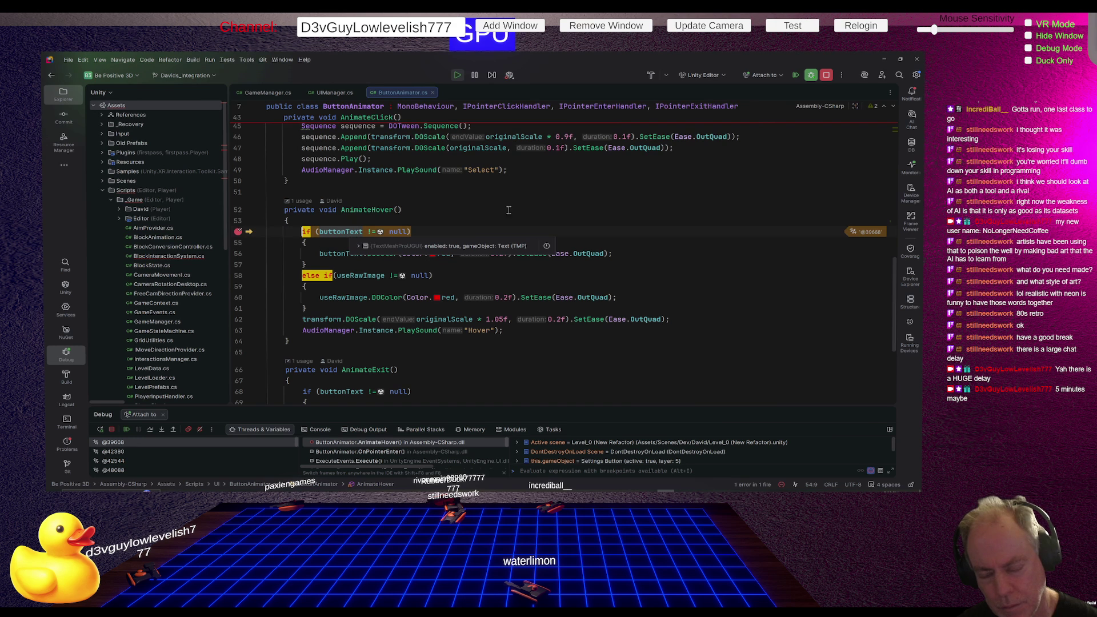
{"action": "left_click", "coordinate": [550, 209]}
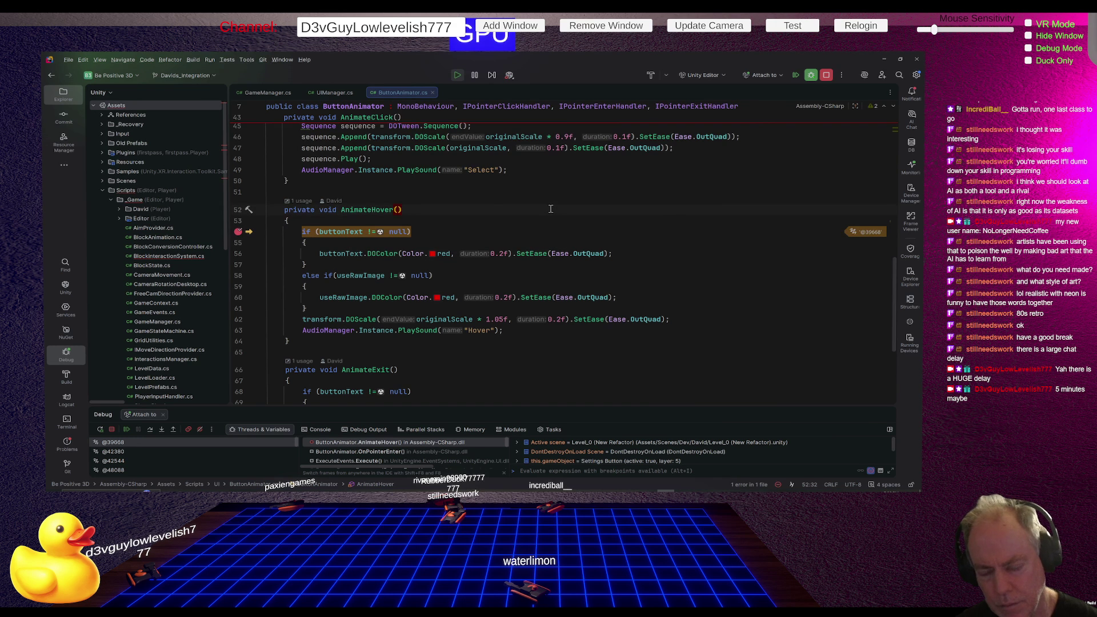
{"action": "key", "text": "alt+Return"}
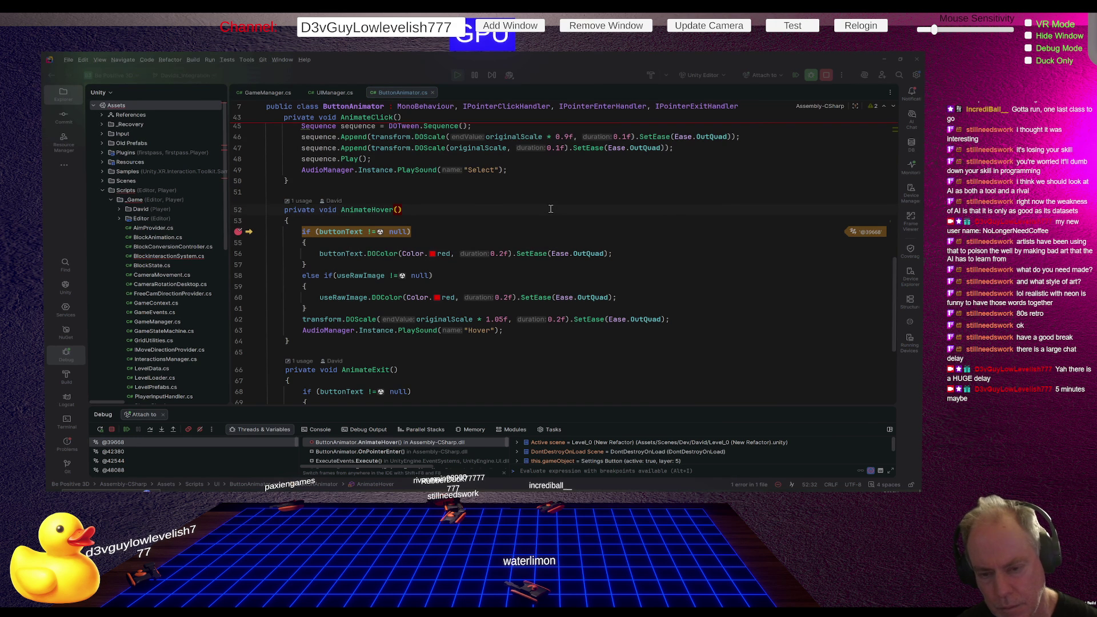
{"action": "left_click", "coordinate": [127, 428]}
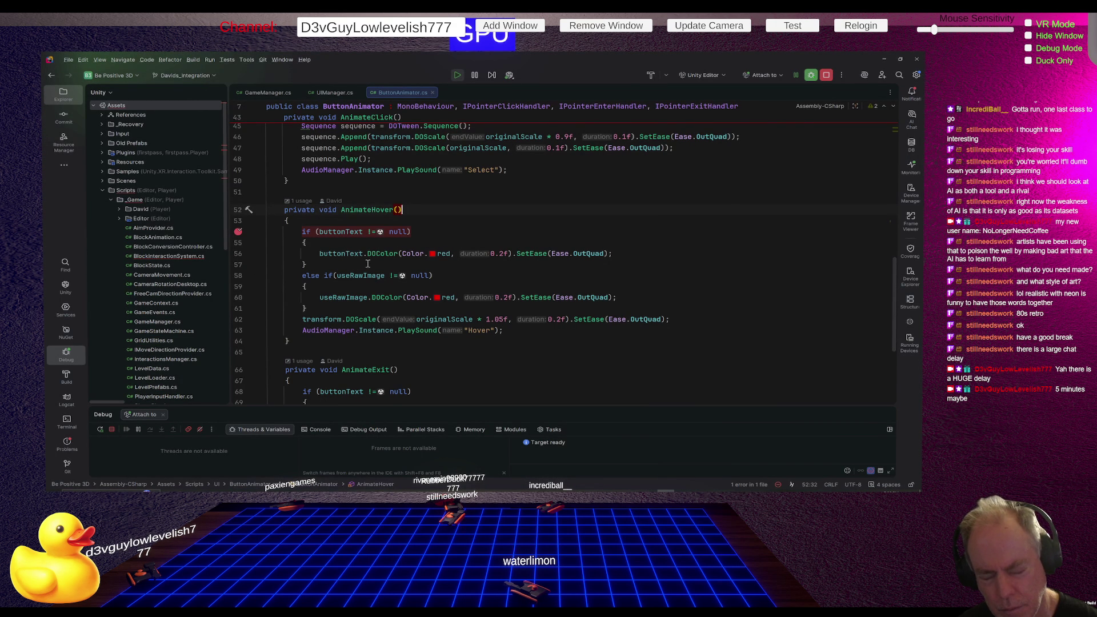
{"action": "mouse_move", "coordinate": [374, 255]}
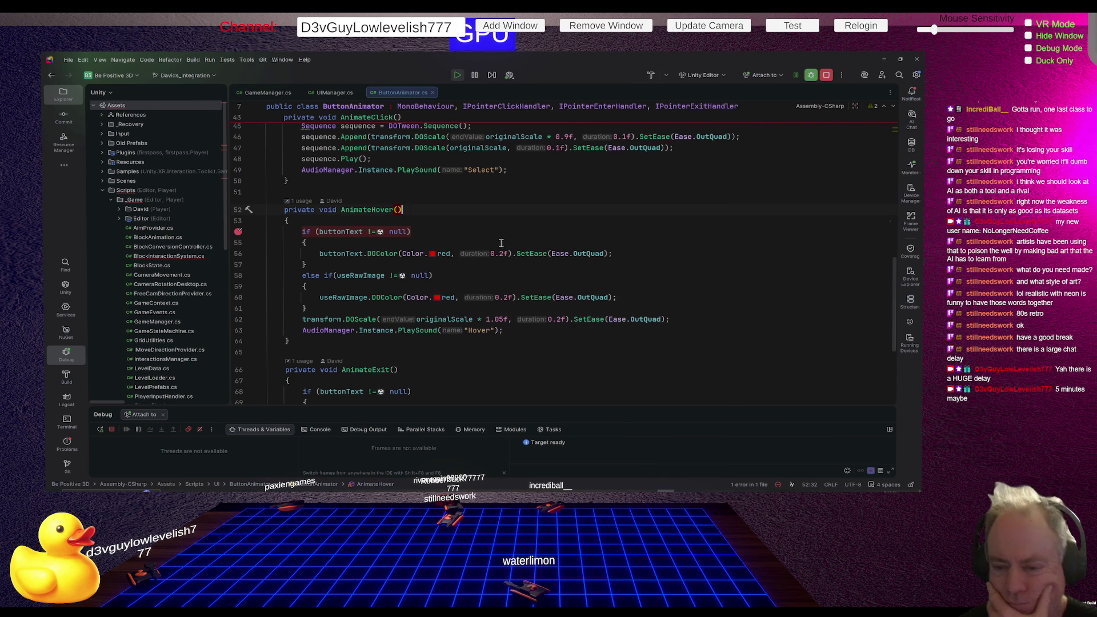
{"action": "left_click", "coordinate": [507, 232]}
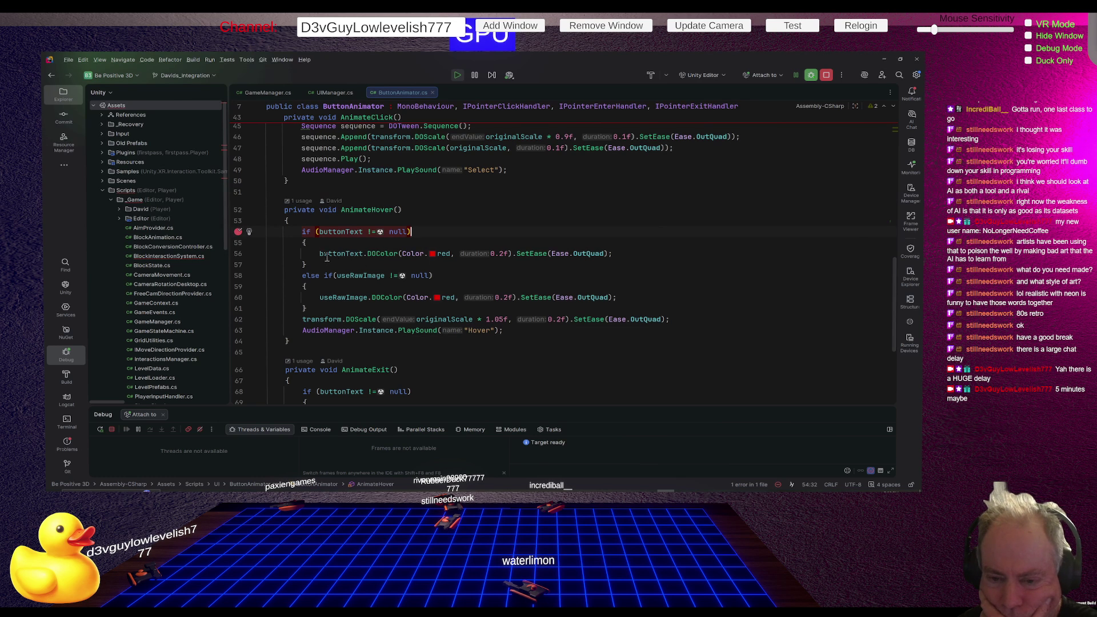
Bring up the ChatGPT answer about the USG0001 analyzer warning in the browser
{"action": "mouse_move", "coordinate": [336, 255]}
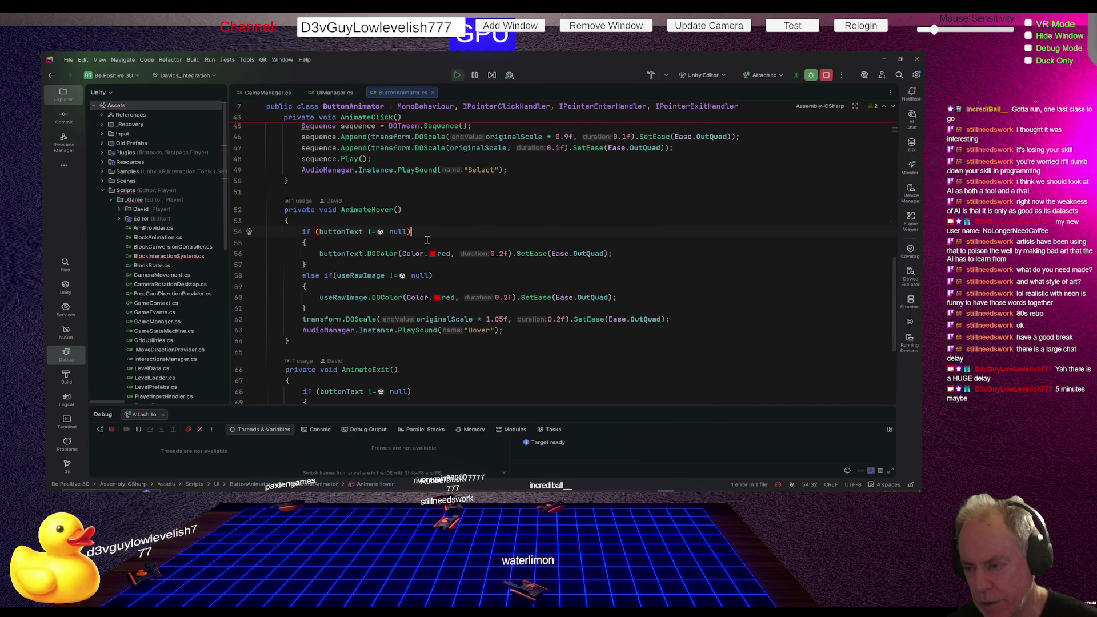
{"action": "key", "text": "alt+Tab"}
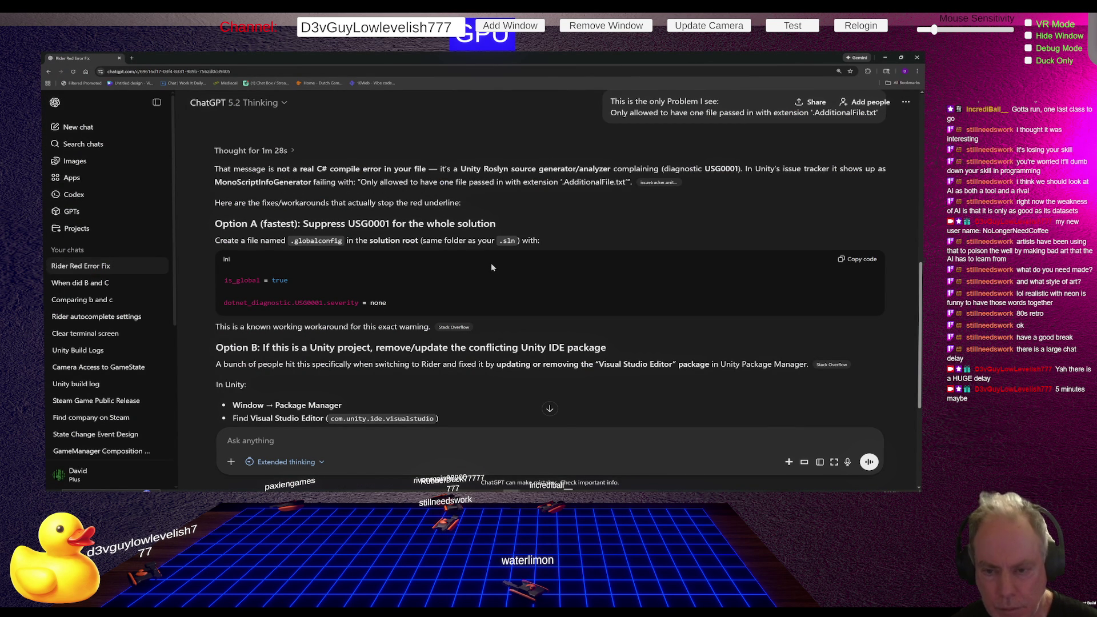
Ask Claude Code why Main Menu buttons change colour and animate but Pause Menu buttons don't
{"action": "key", "text": "alt+Tab"}
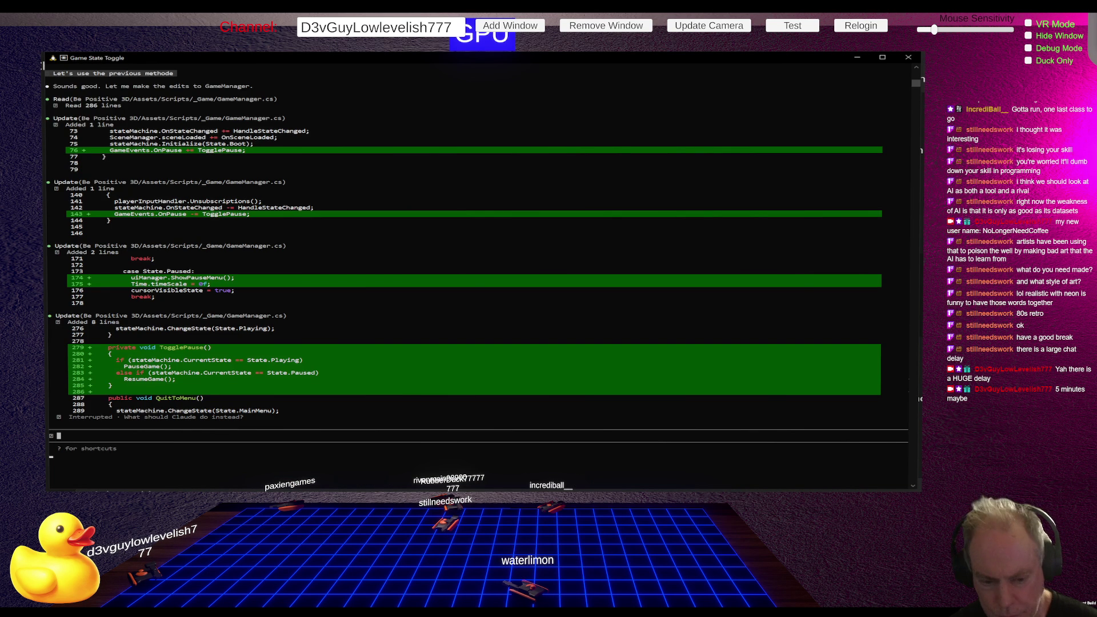
{"action": "type", "text": "Ok work"}
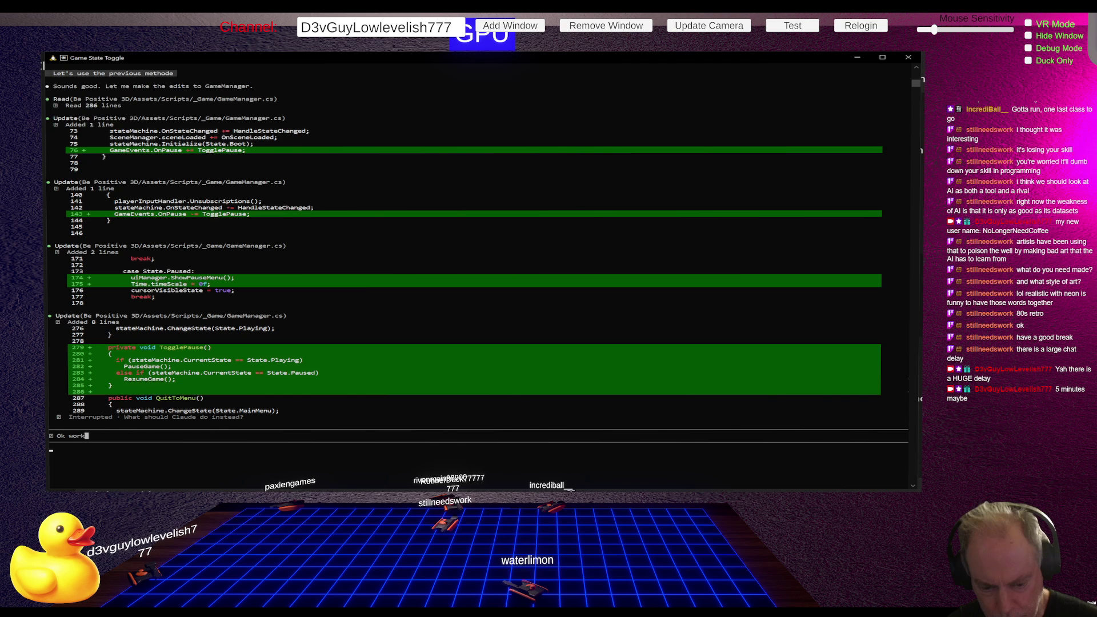
{"action": "type", "text": "s. "}
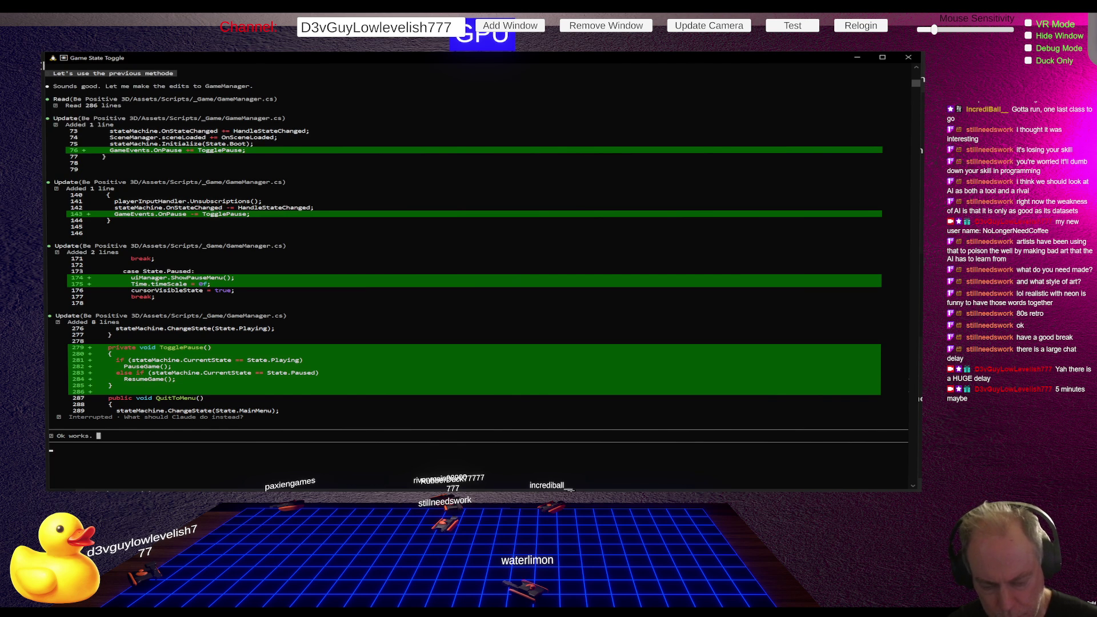
{"action": "type", "text": "Now why"}
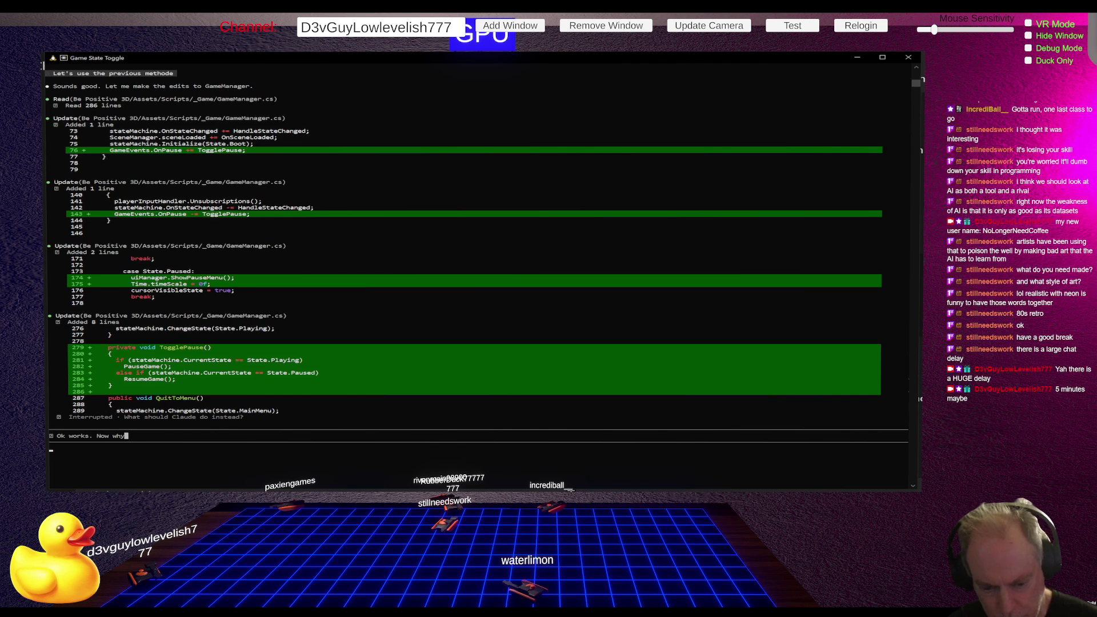
{"action": "type", "text": " do the "}
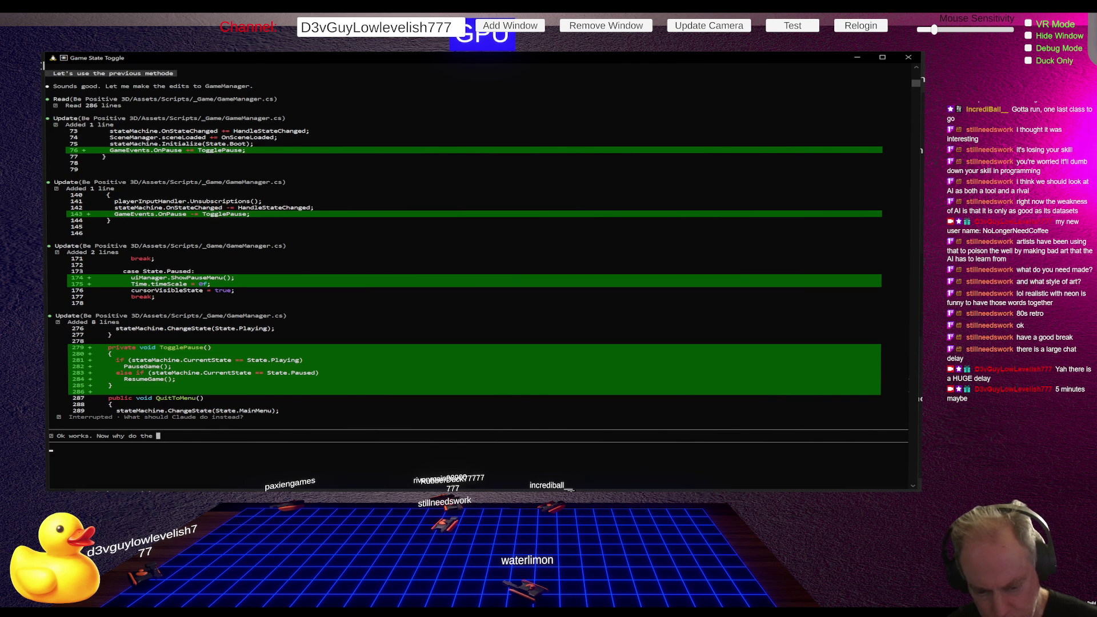
{"action": "type", "text": "Main Menu buttons"}
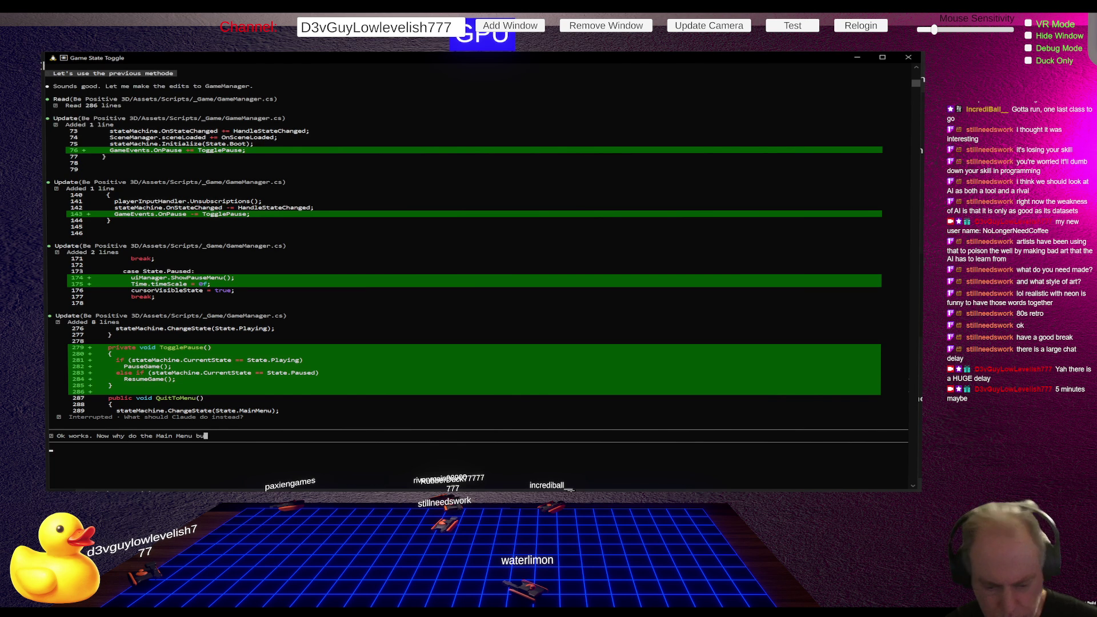
{"action": "type", "text": " ch"}
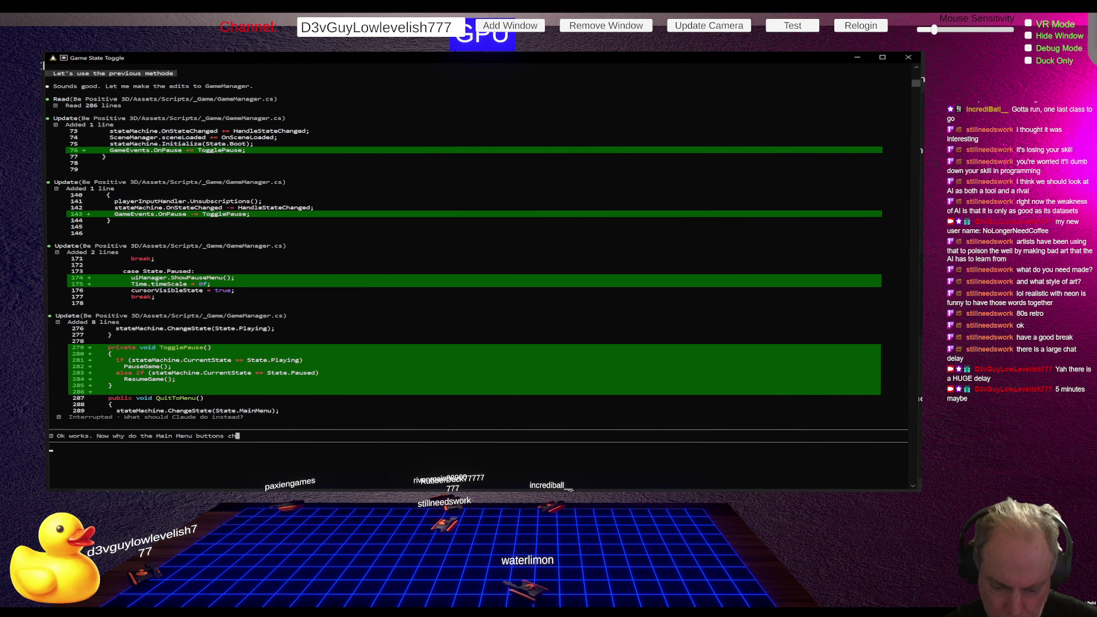
{"action": "type", "text": "ange clol"}
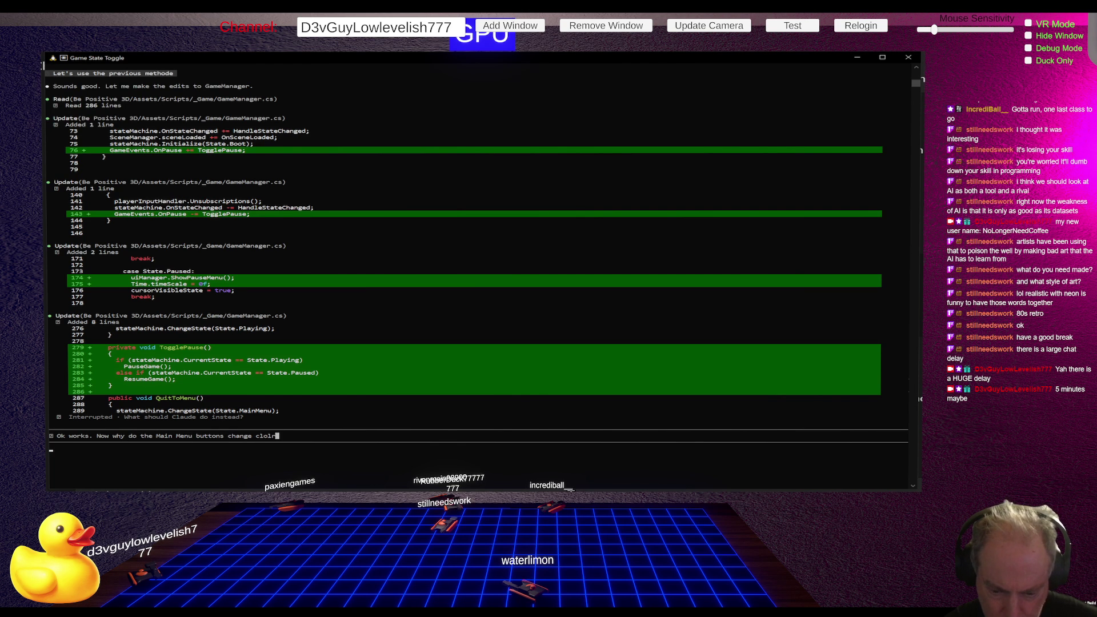
{"action": "type", "text": "or and"}
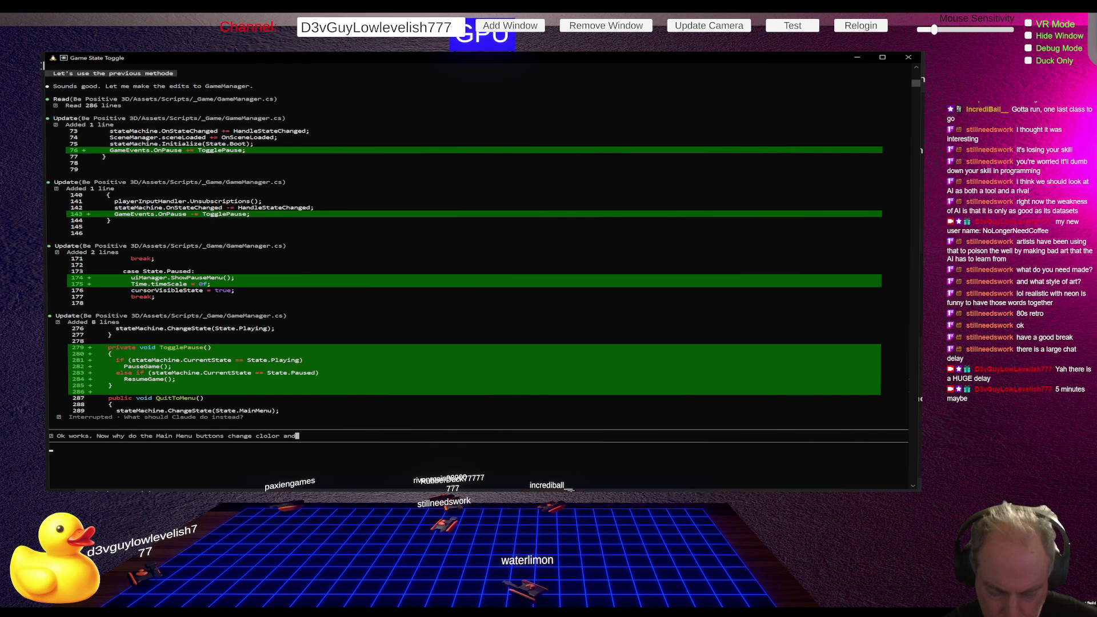
{"action": "type", "text": " animate bu"}
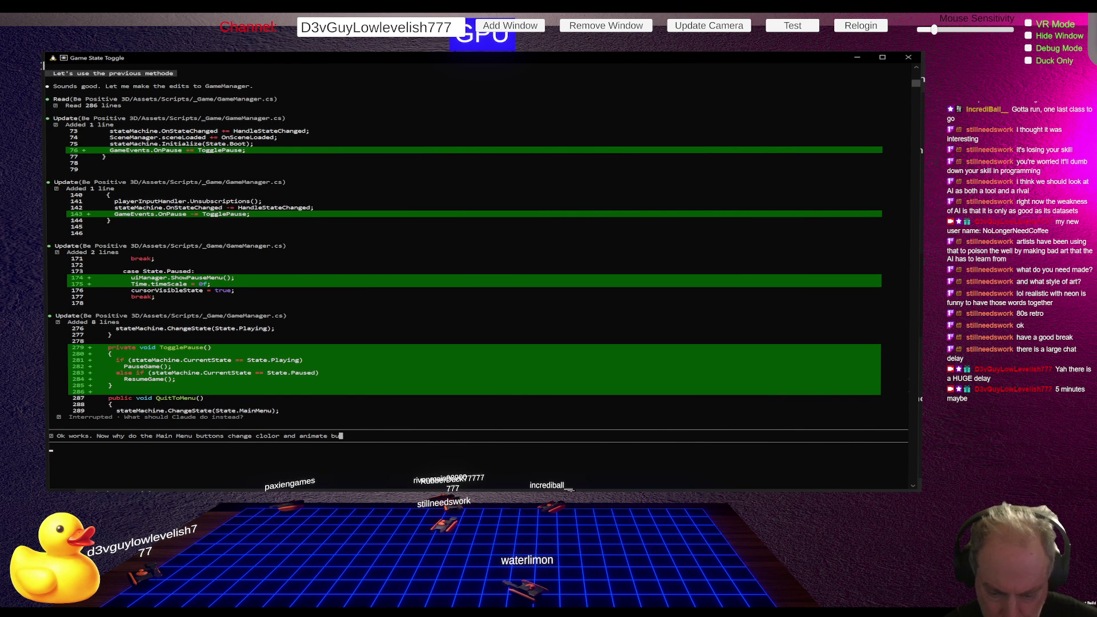
{"action": "type", "text": "t the"}
{"action": "type", "text": " one"}
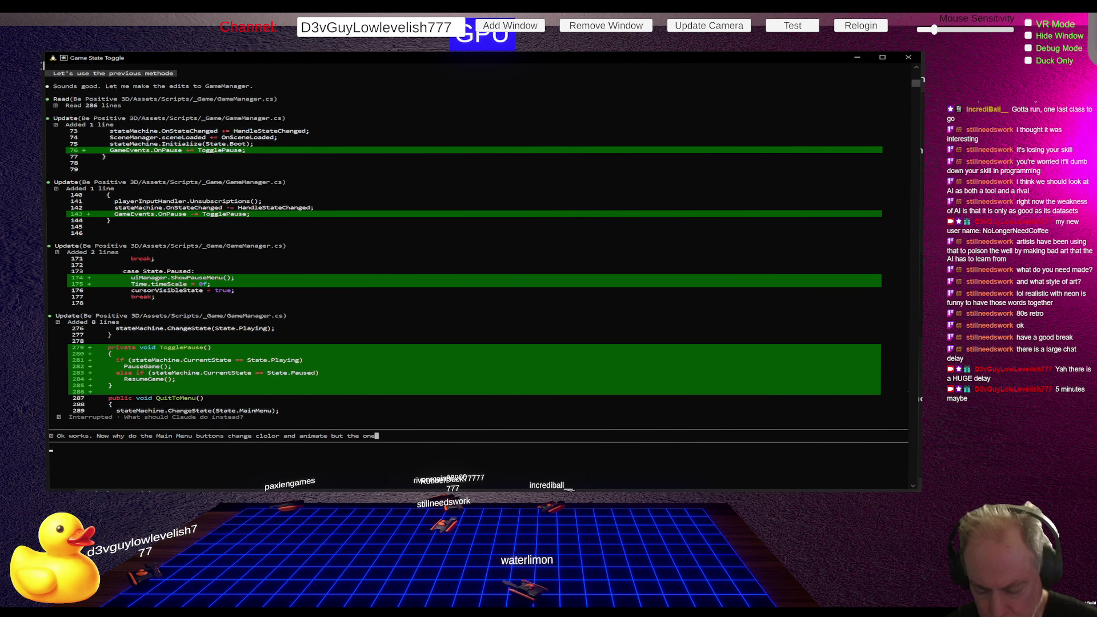
{"action": "type", "text": "s on the Pa"}
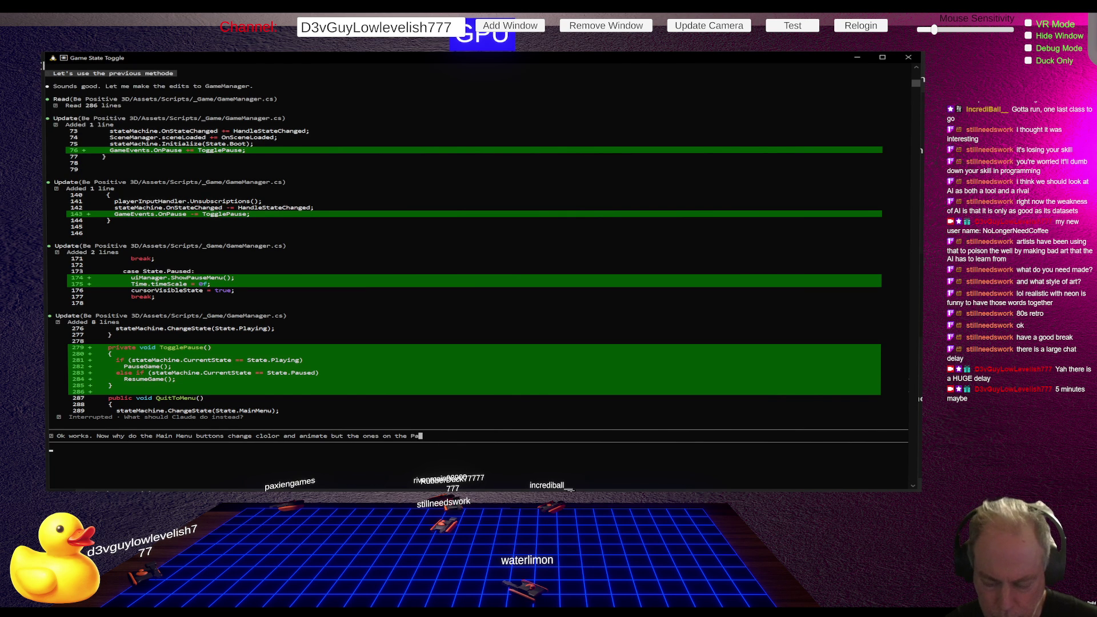
{"action": "type", "text": "use Menu do"}
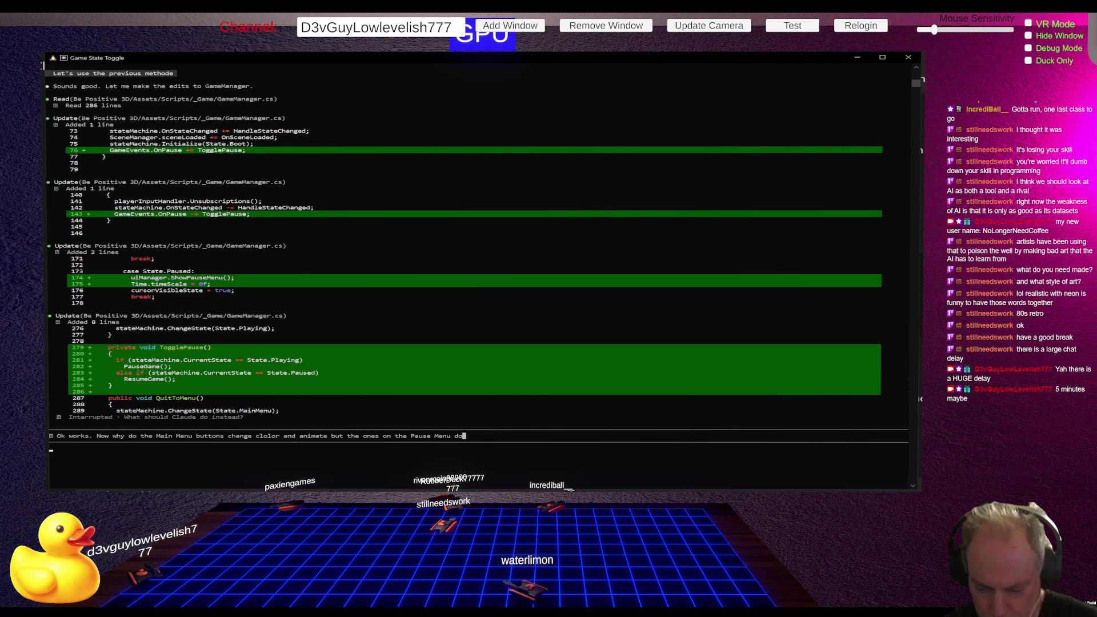
{"action": "type", "text": " not?"}
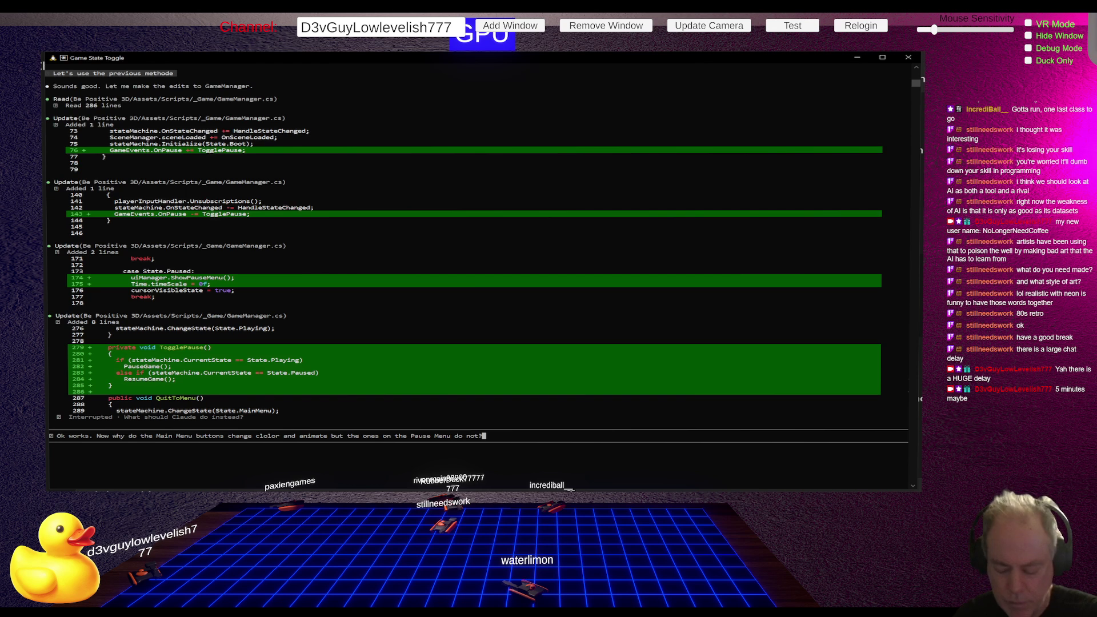
{"action": "key", "text": "Return"}
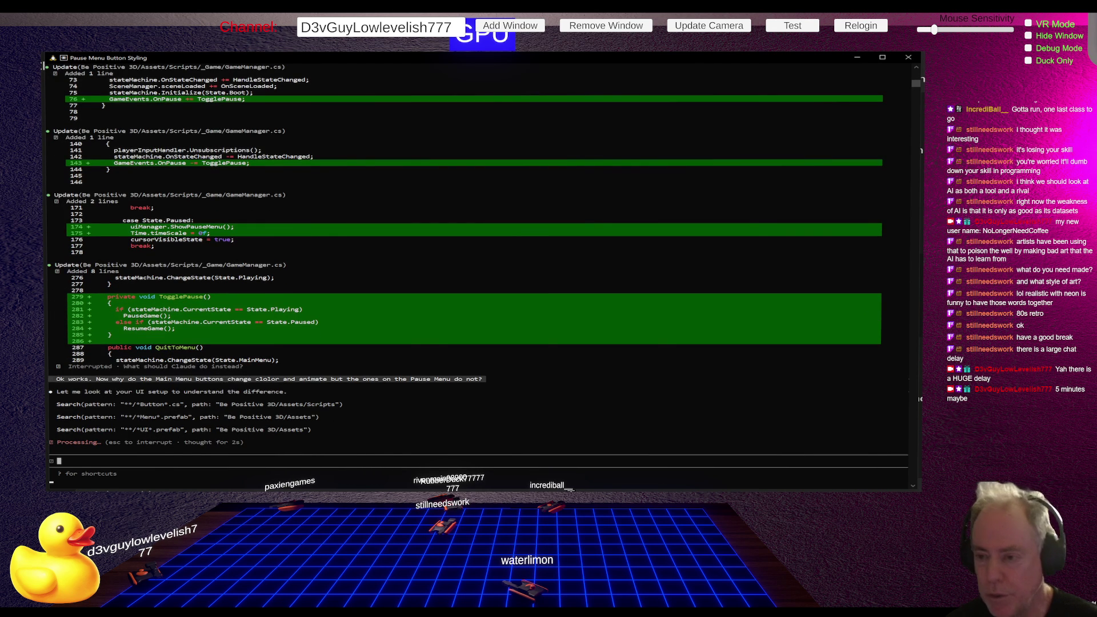
{"action": "key", "text": "alt+Tab"}
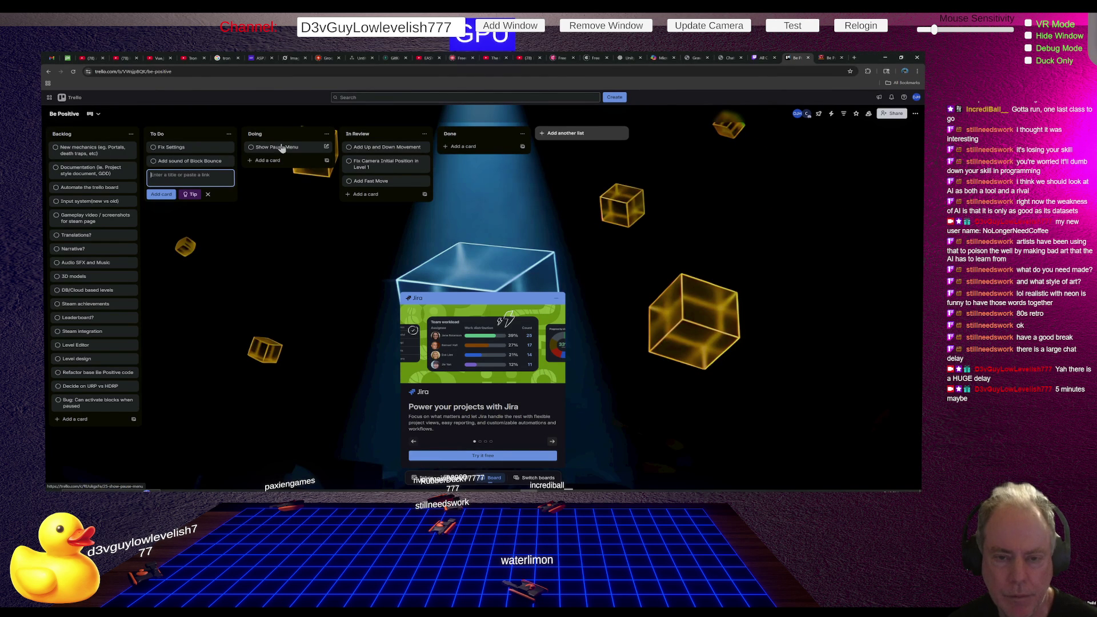
Move Show Pause Menu to In Review, then add card 'Fix Settings Buttons' Color change and animation' into Doing
{"action": "left_click_drag", "start_coordinate": [289, 152], "coordinate": [369, 195]}
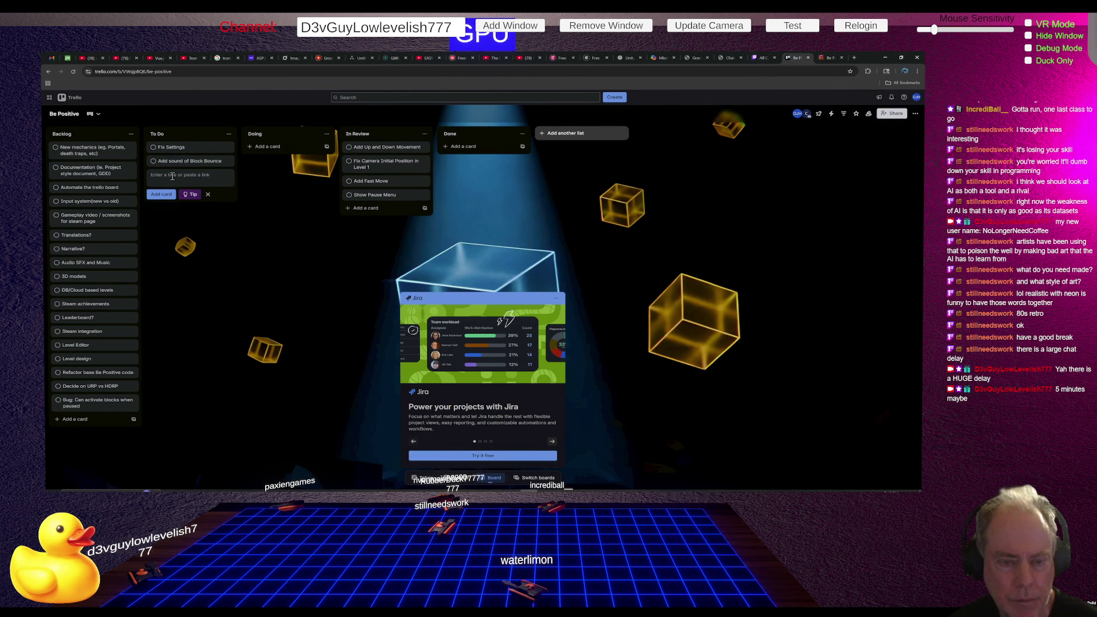
{"action": "type", "text": "R"}
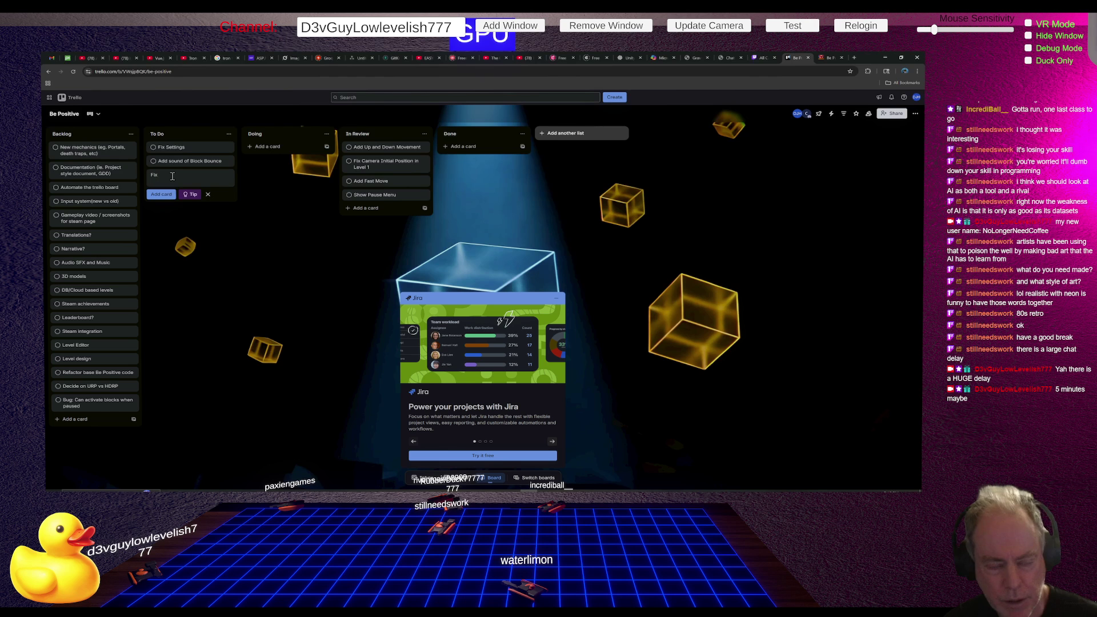
{"action": "type", "text": "S"}
{"action": "type", "text": "ettings"}
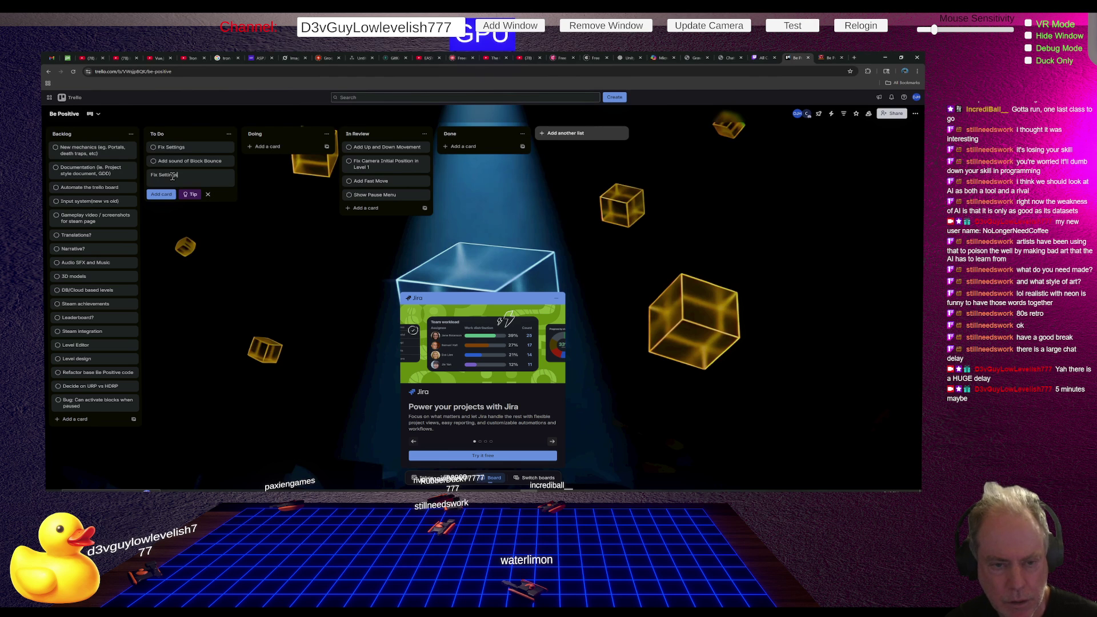
{"action": "type", "text": " tton"}
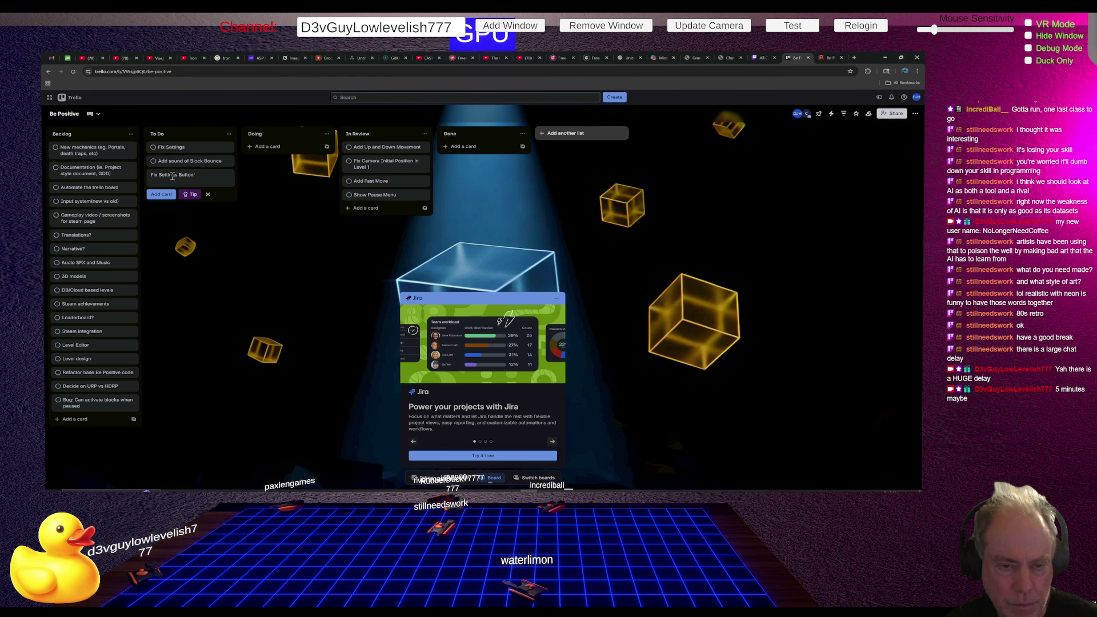
{"action": "type", "text": "Co"}
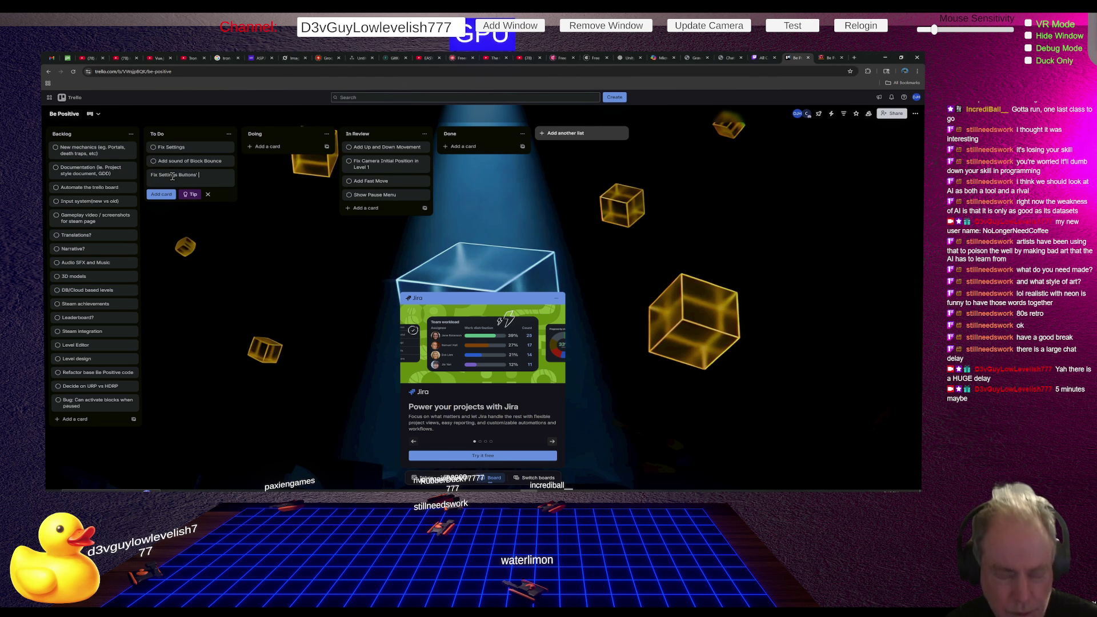
{"action": "type", "text": "lro"}
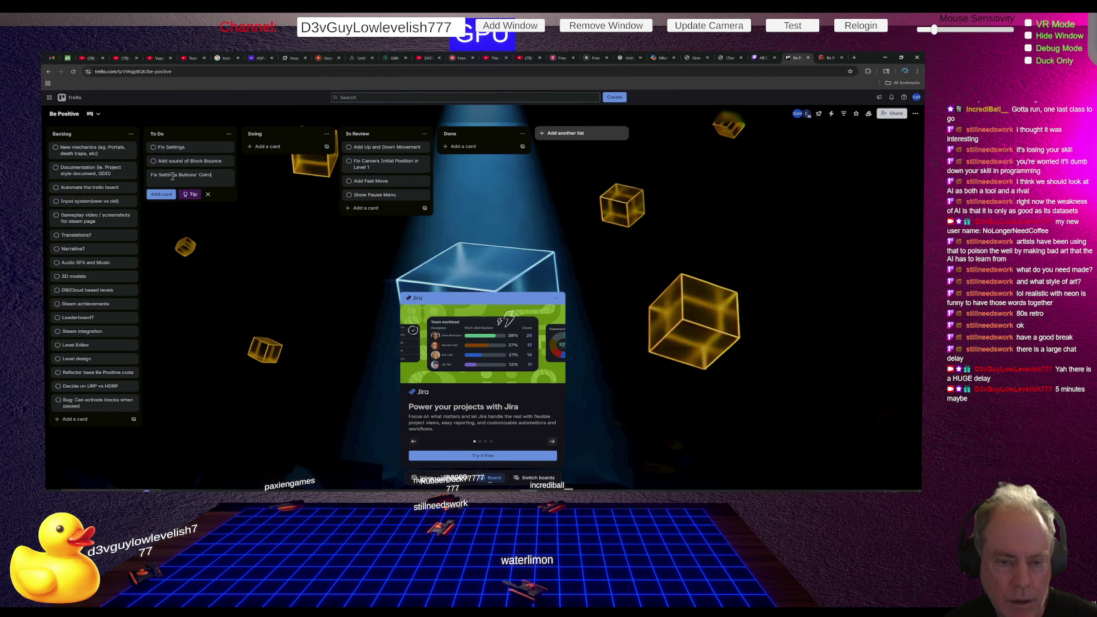
{"action": "key", "text": "BackSpace"}
{"action": "key", "text": "BackSpace"}
{"action": "type", "text": "or change"}
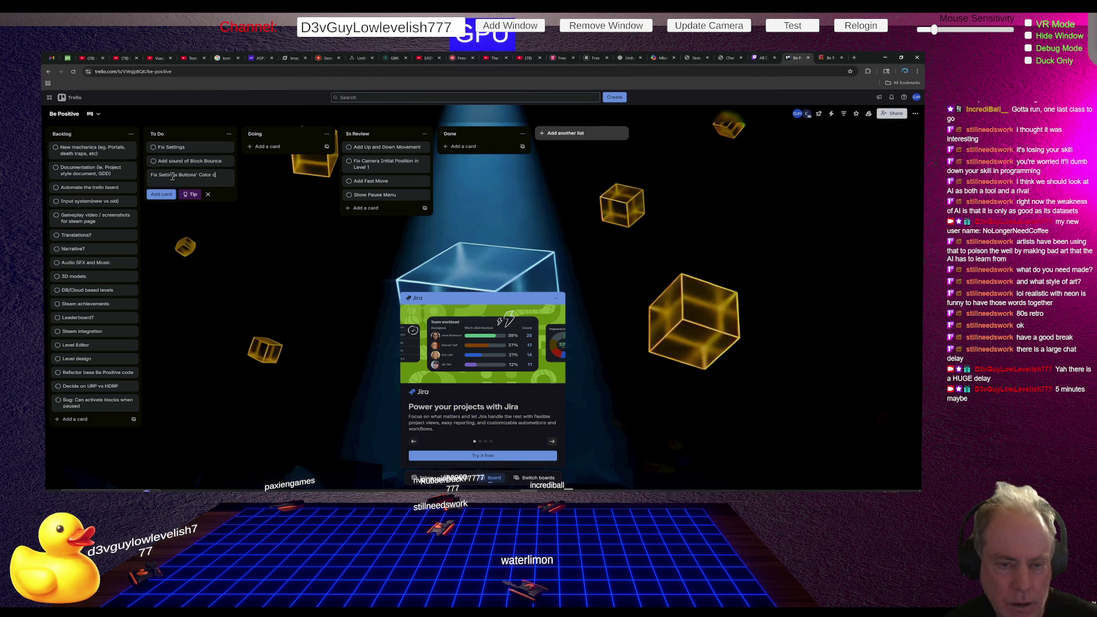
{"action": "type", "text": " and an"}
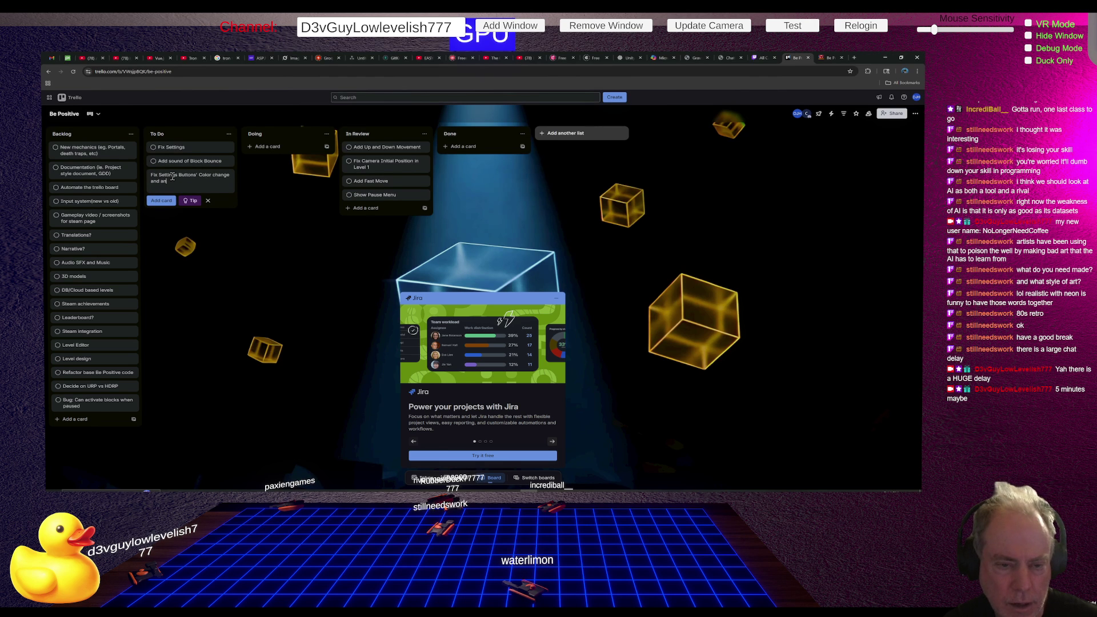
{"action": "type", "text": "imation"}
{"action": "key", "text": "Return"}
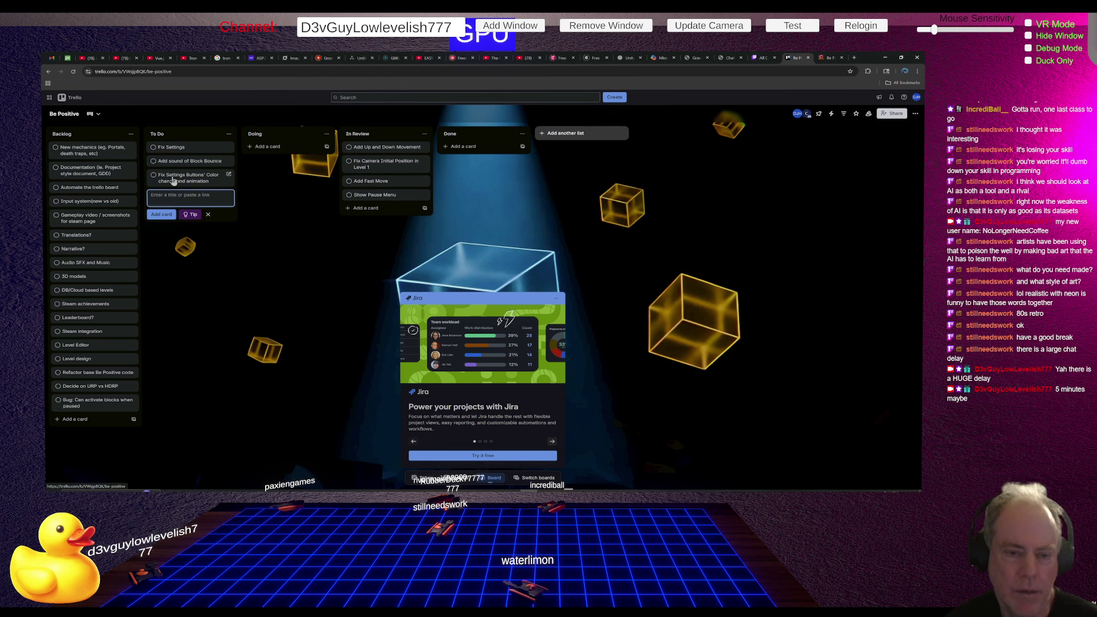
{"action": "left_click_drag", "start_coordinate": [183, 182], "coordinate": [314, 159]}
{"action": "key", "text": "alt+Tab"}
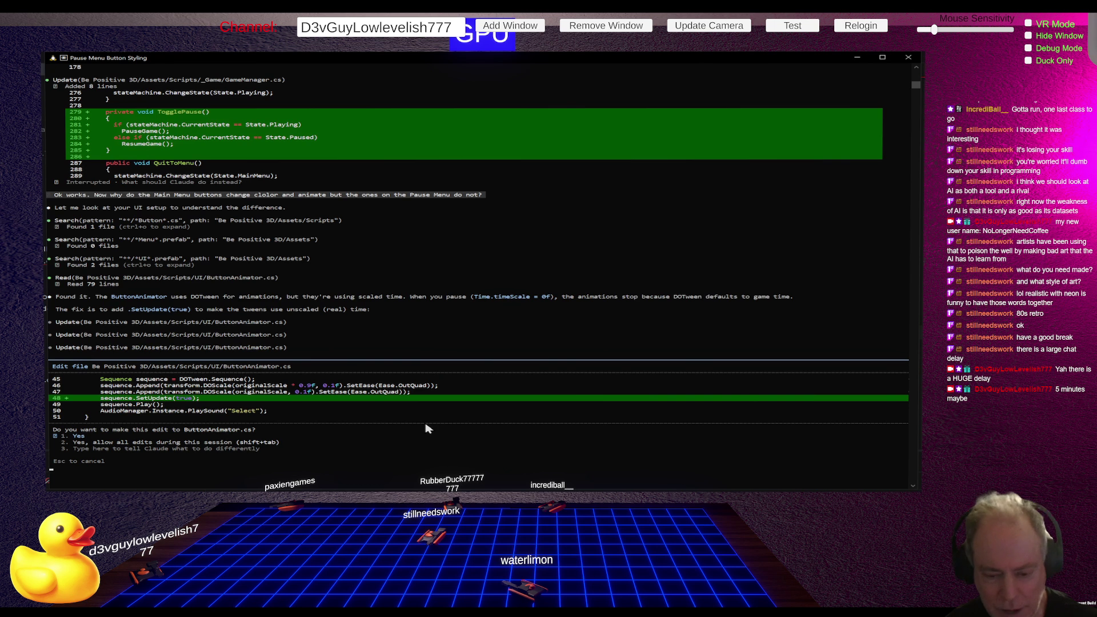
Answer the pending ButtonAnimator.cs edit prompt so Claude retries and proposes SetUpdate(true) for AnimateHover
{"action": "key", "text": "Return"}
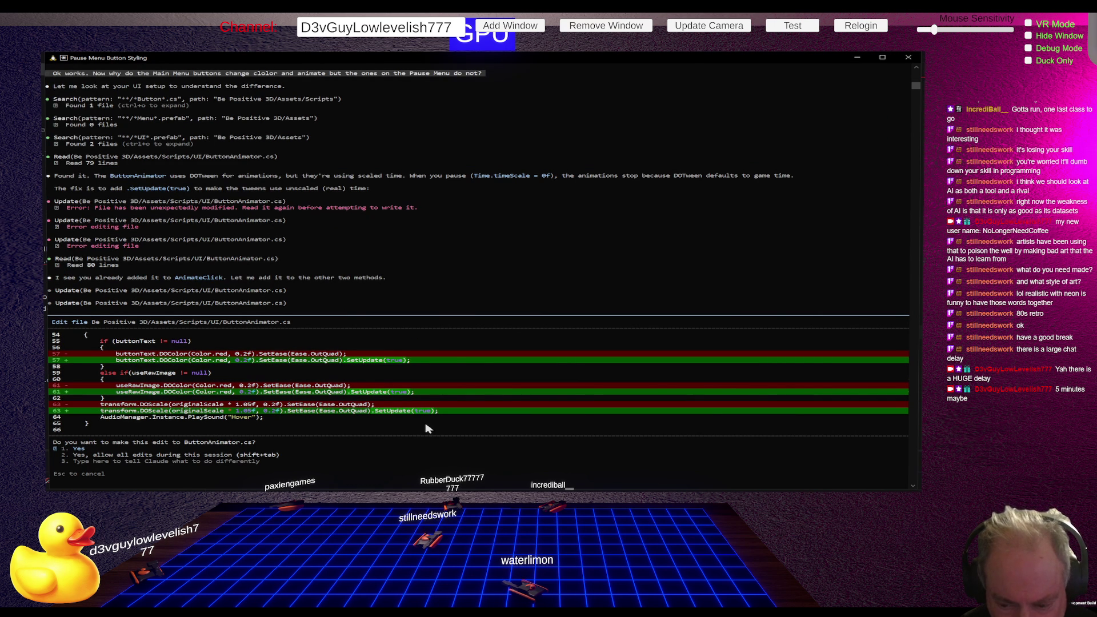
Approve the SetUpdate(true) edits to the hover and exit tweens in ButtonAnimator.cs, then switch to Rider
{"action": "key", "text": "Return"}
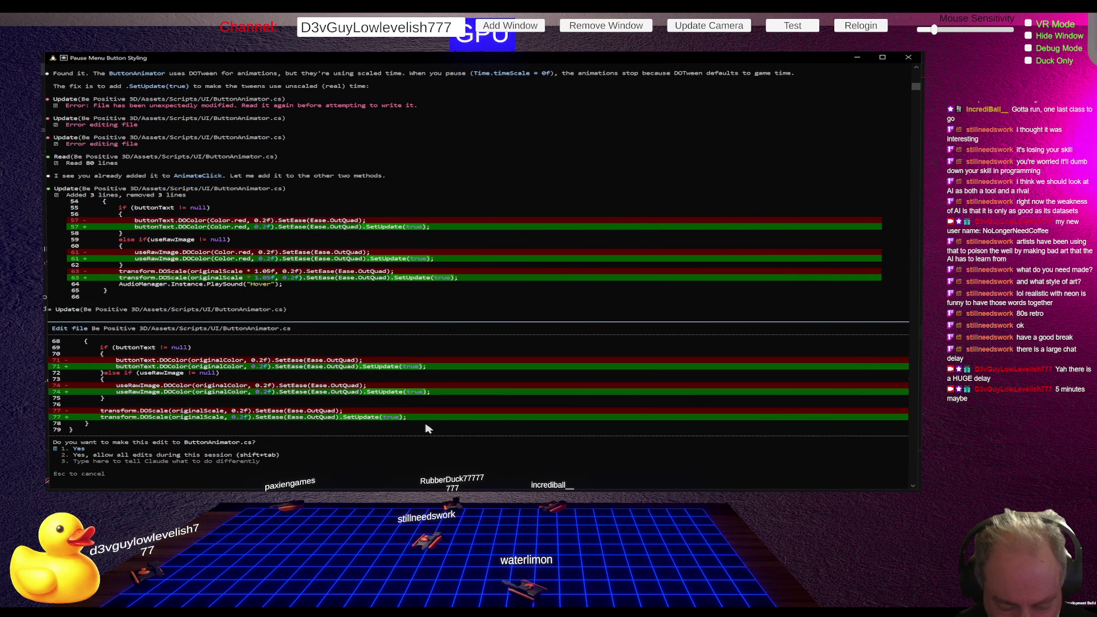
{"action": "key", "text": "Return"}
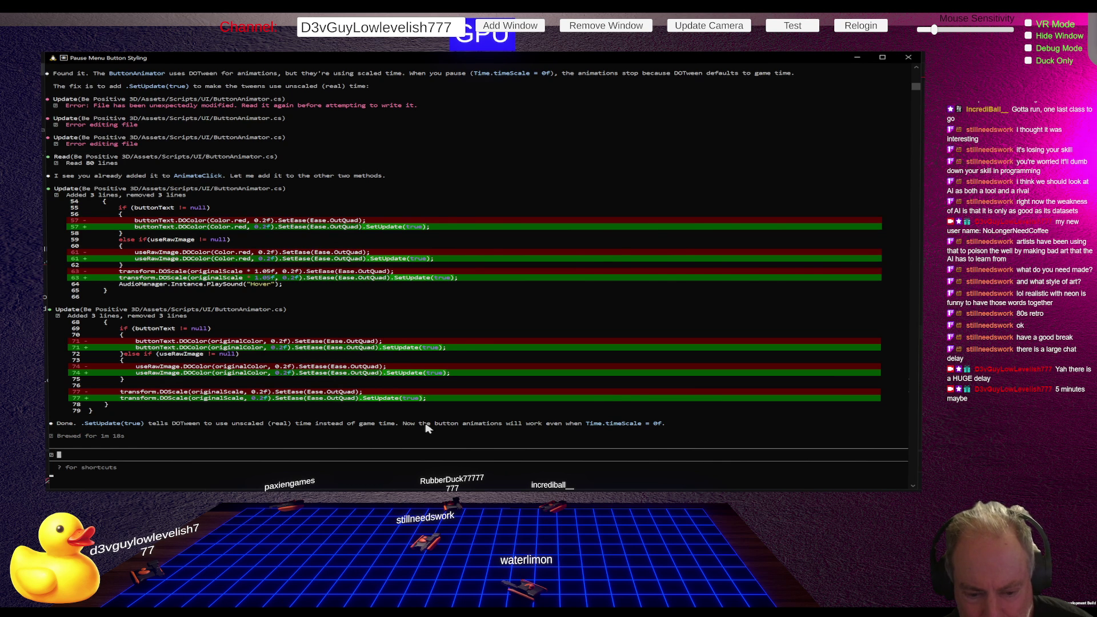
{"action": "key", "text": "alt+Tab"}
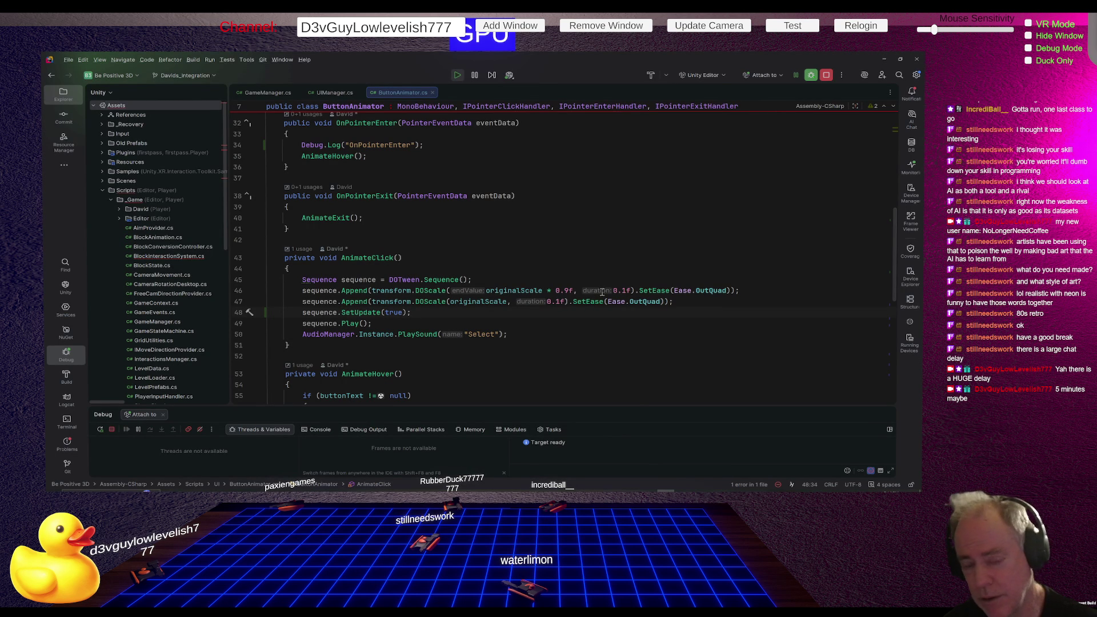
Check ButtonAnimator.cs's SetUpdate(true) changes in Rider, then switch to the Unity Editor
{"action": "key", "text": "alt+Tab"}
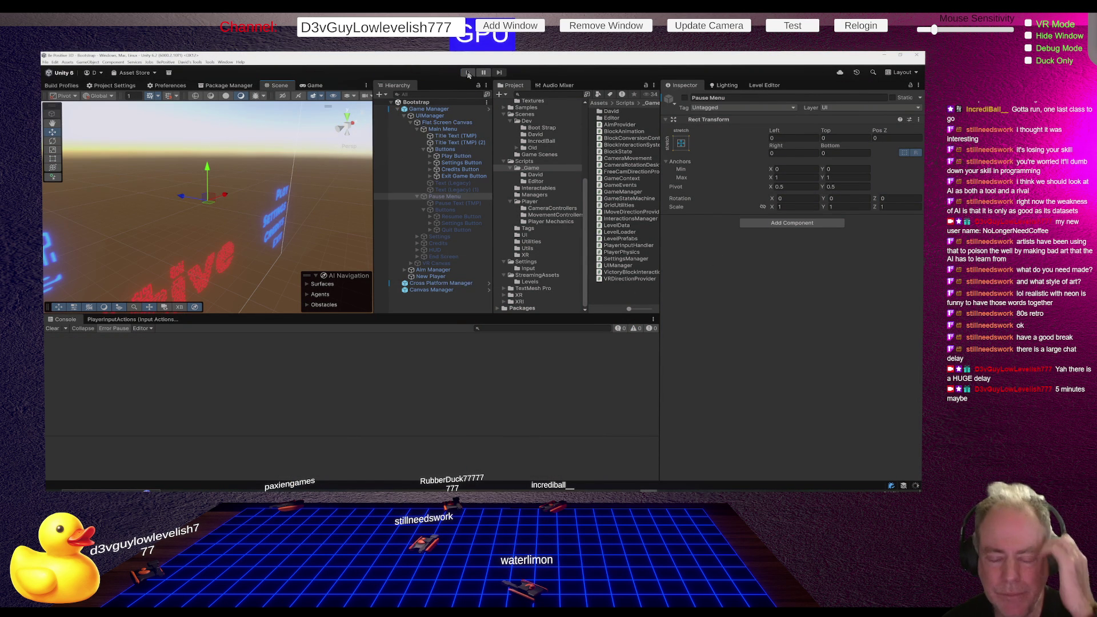
Play Level_0 and test the pause menu's Continue and Quit buttons
{"action": "left_click", "coordinate": [468, 73]}
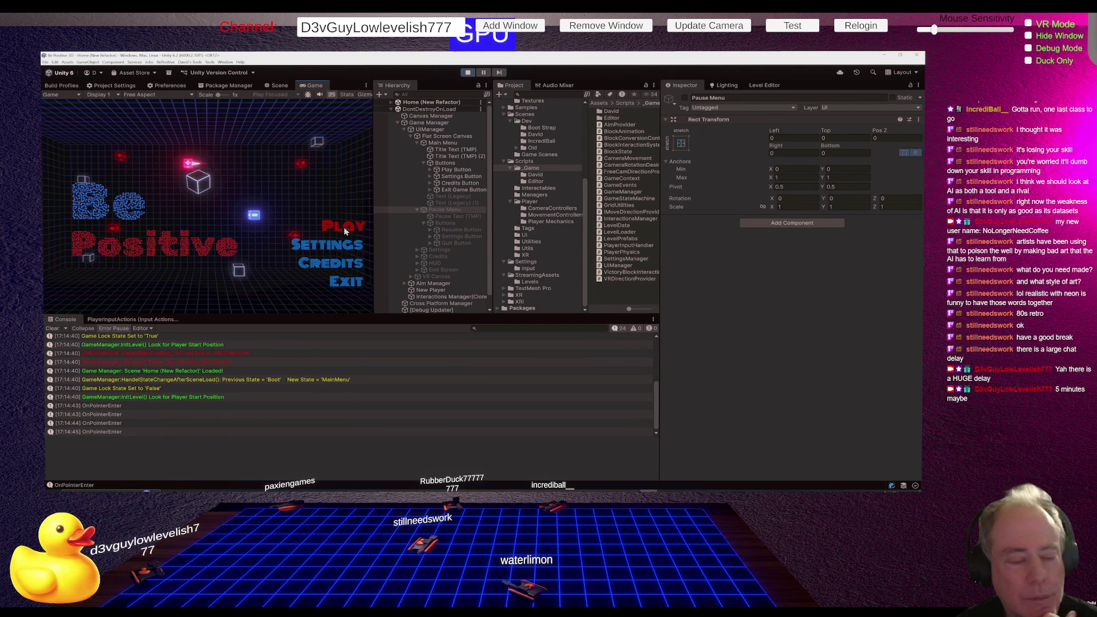
{"action": "left_click", "coordinate": [344, 229]}
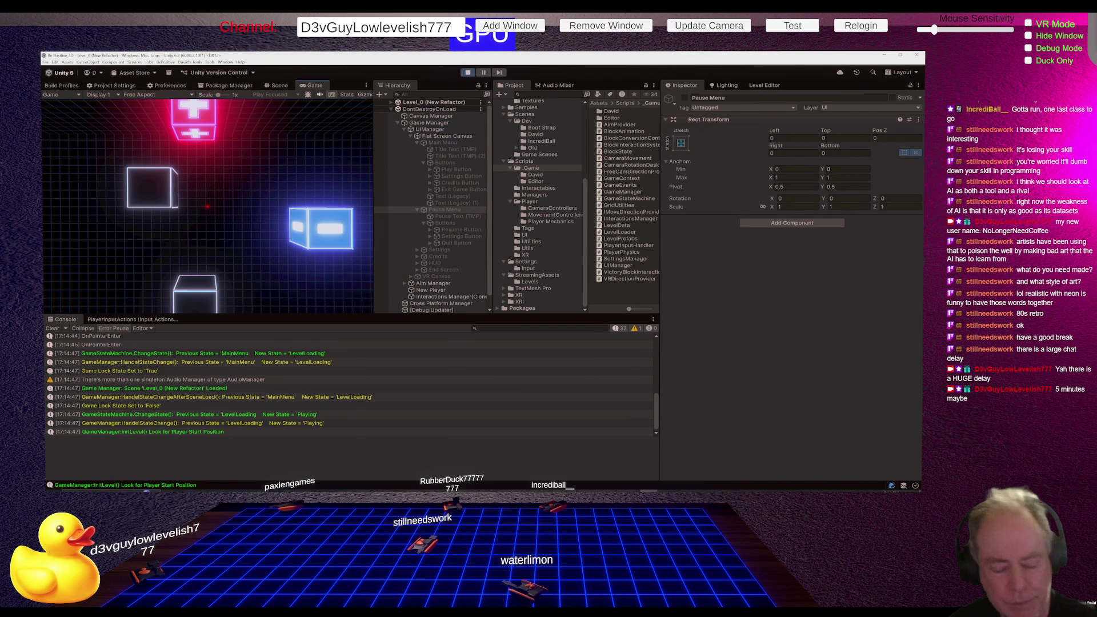
{"action": "key", "text": "Escape"}
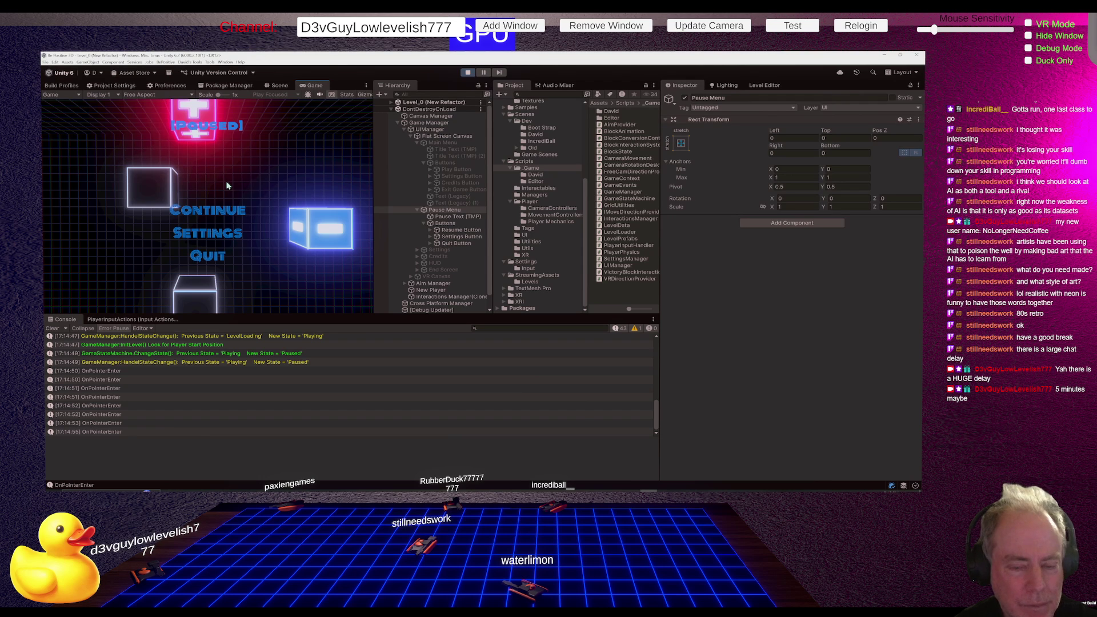
{"action": "left_click", "coordinate": [221, 209]}
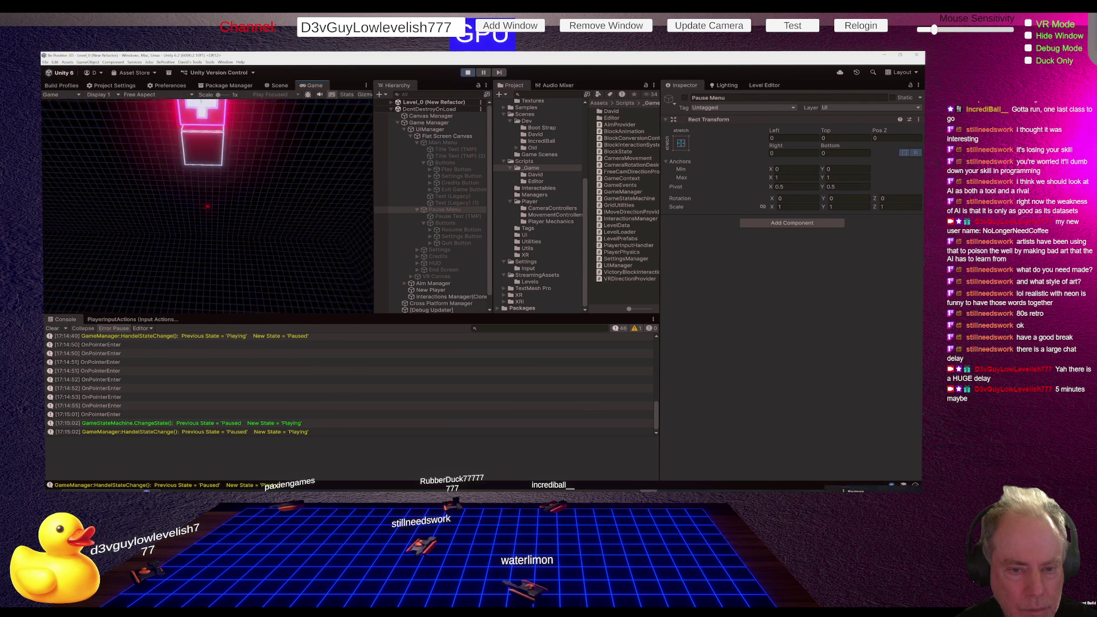
{"action": "key", "text": "Escape"}
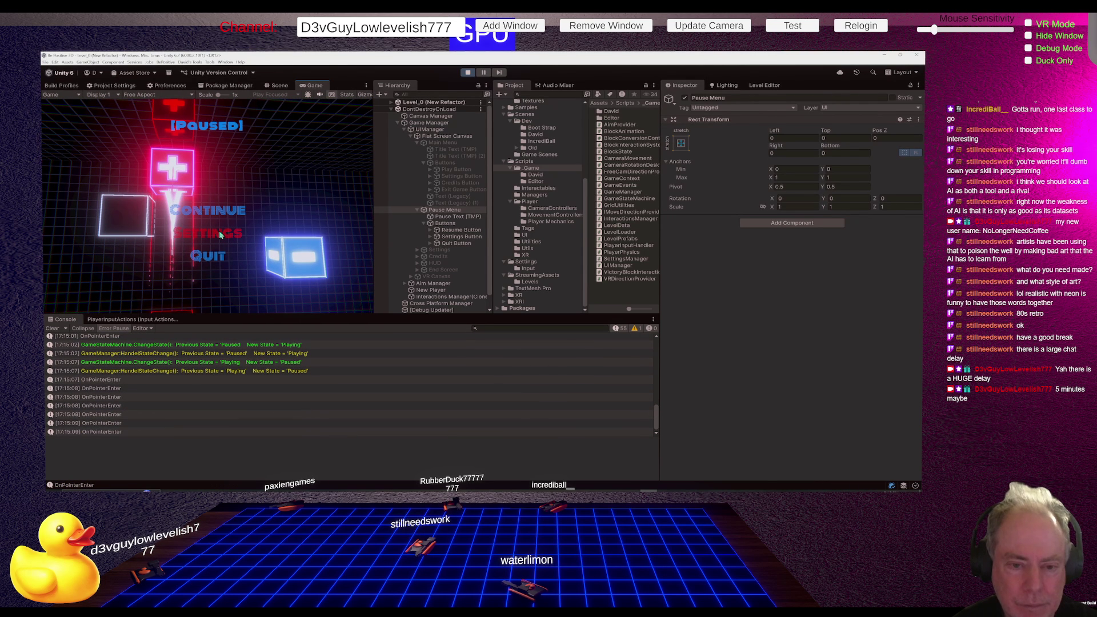
{"action": "left_click", "coordinate": [214, 256]}
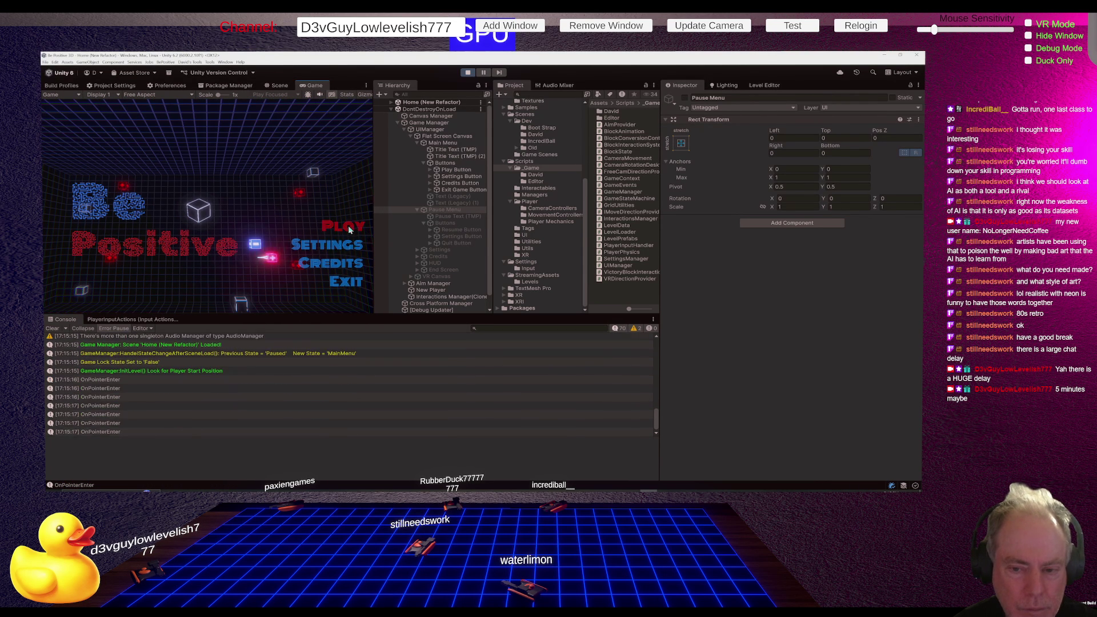
Open and close the Credits panel, then jump to the OnPointerEnter log's source line
{"action": "left_click", "coordinate": [330, 262]}
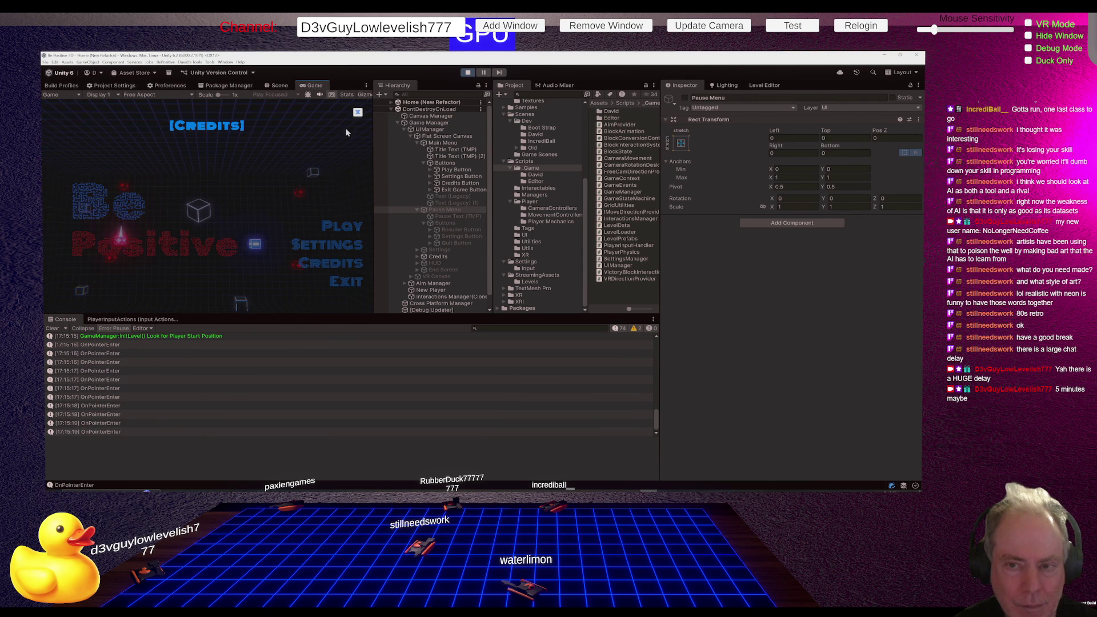
{"action": "left_click", "coordinate": [358, 112]}
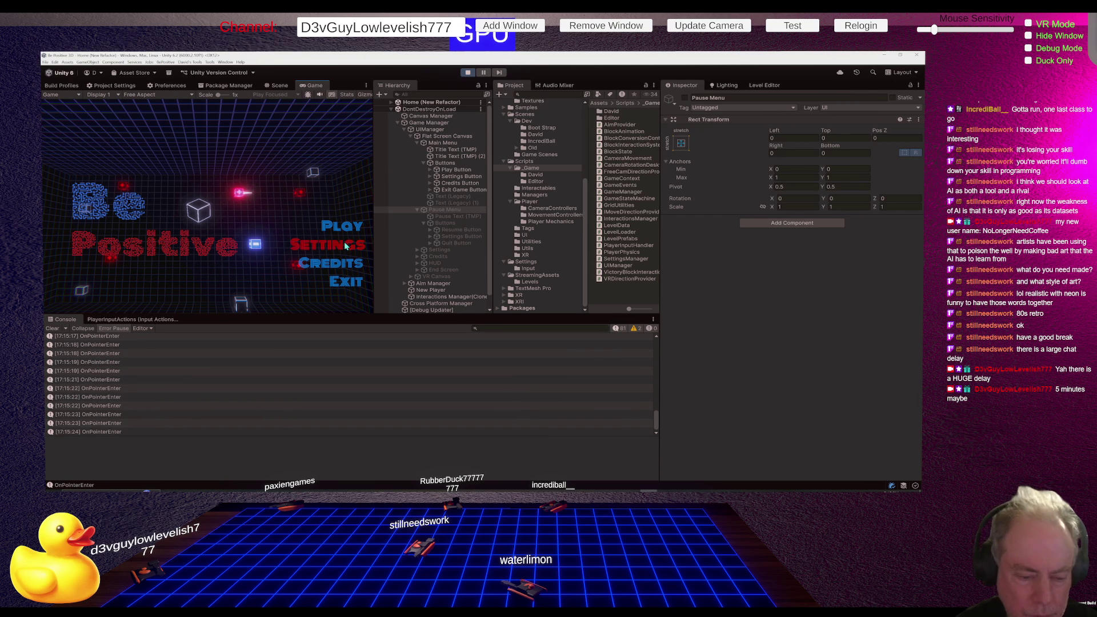
{"action": "double_click", "coordinate": [103, 346]}
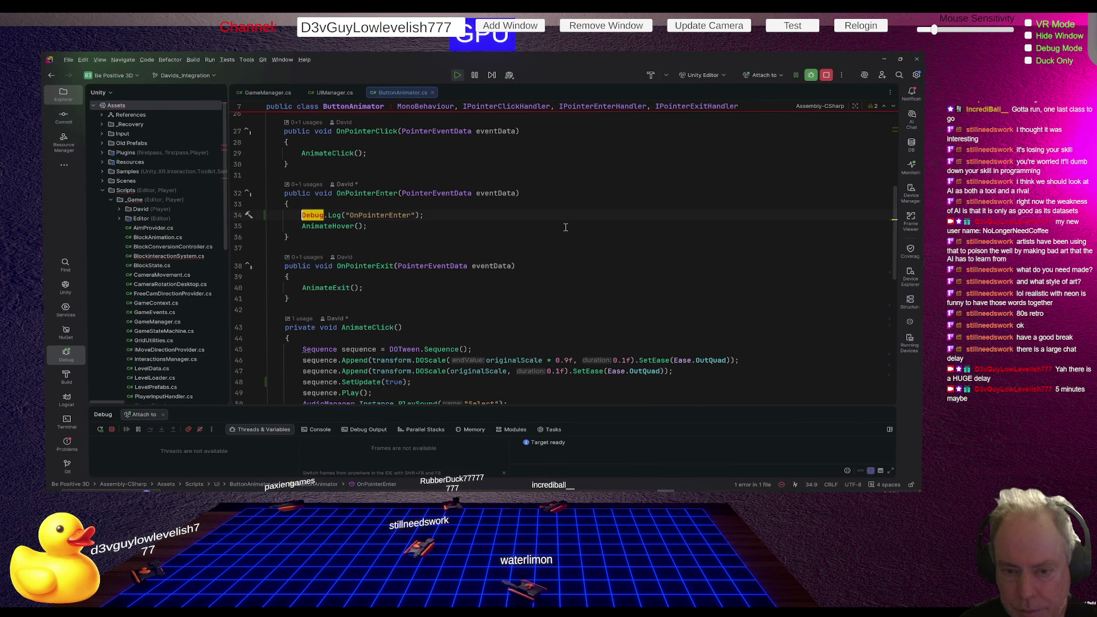
Delete the Debug.Log("OnPointerEnter") line 34 from ButtonAnimator.cs and return to Unity to recompile
{"action": "key", "text": "shift+Down"}
{"action": "key", "text": "Delete"}
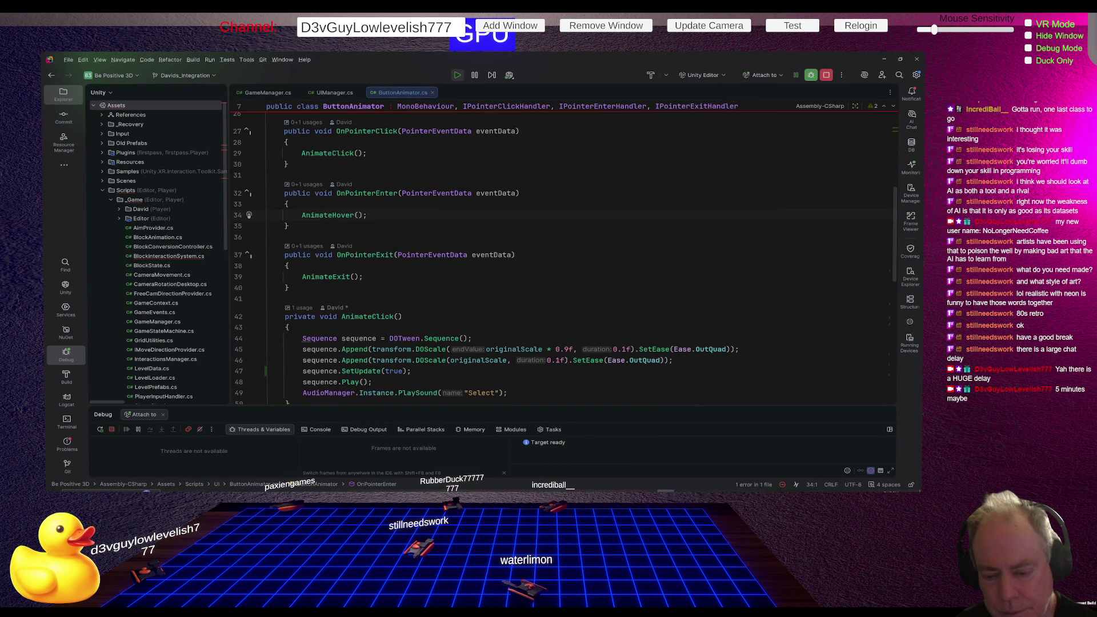
{"action": "key", "text": "alt+Tab"}
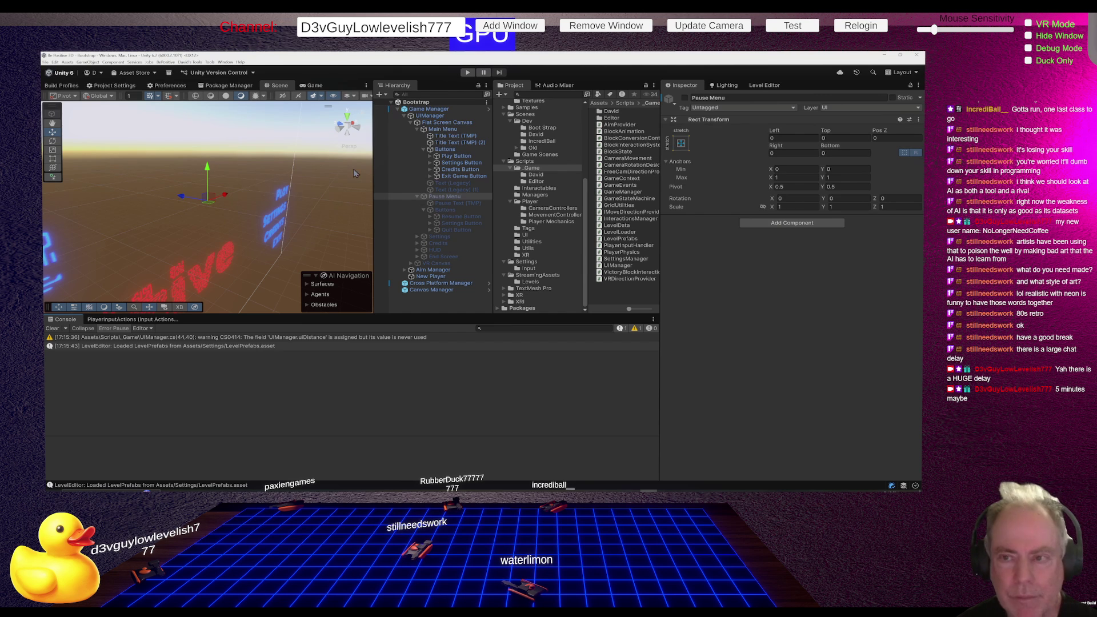
Start Level_0 in play mode and repeatedly pause with Esc and resume via Continue to check button animations
{"action": "left_click", "coordinate": [468, 72]}
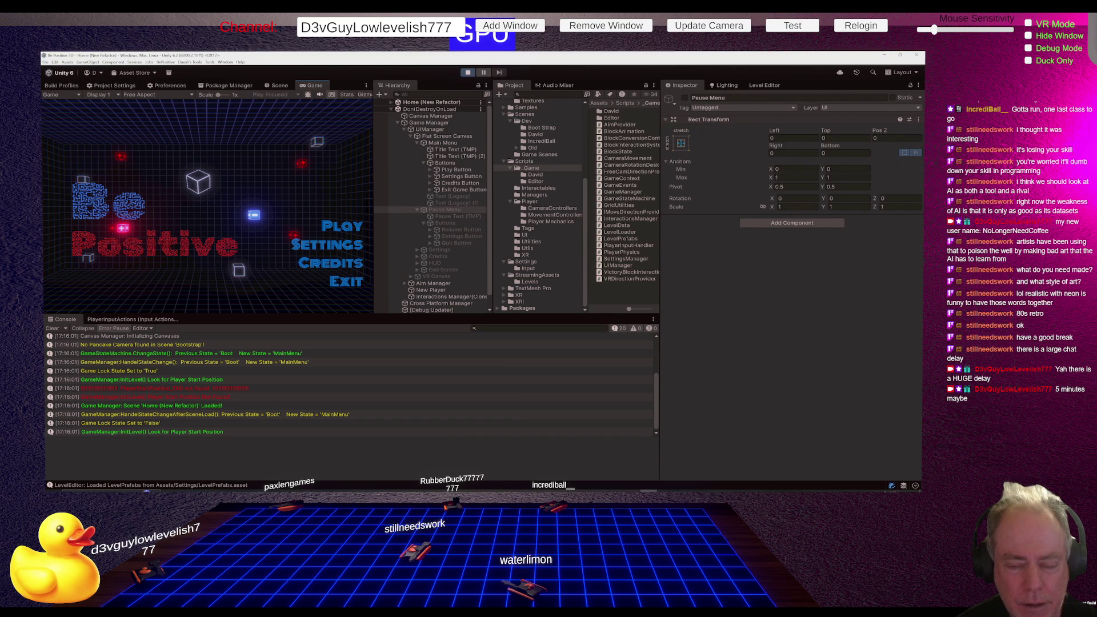
{"action": "left_click", "coordinate": [334, 228]}
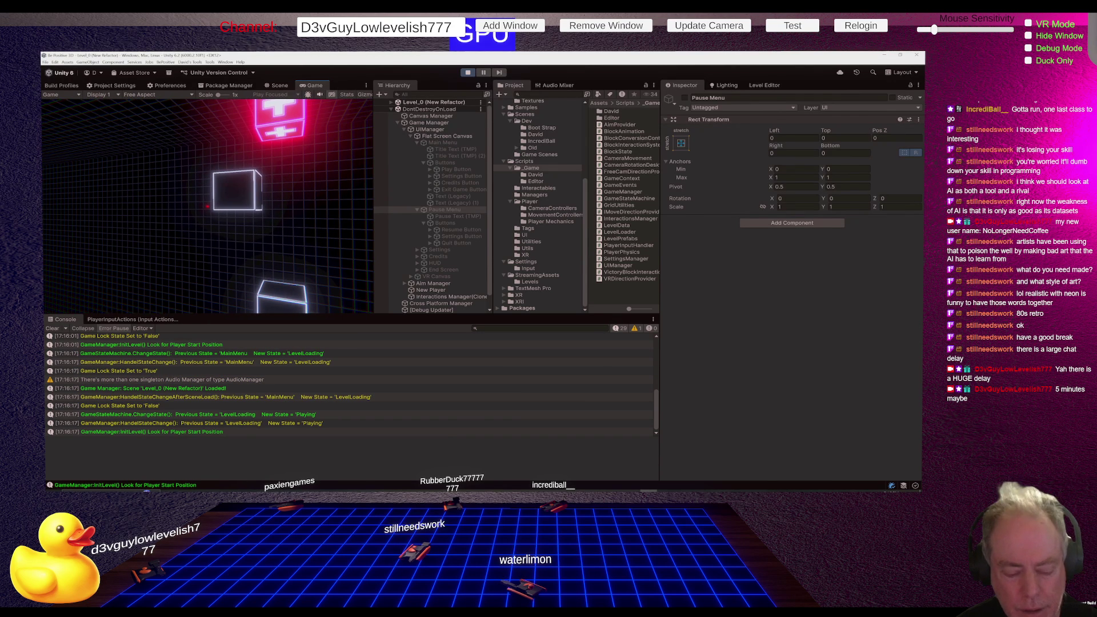
{"action": "key", "text": "Escape"}
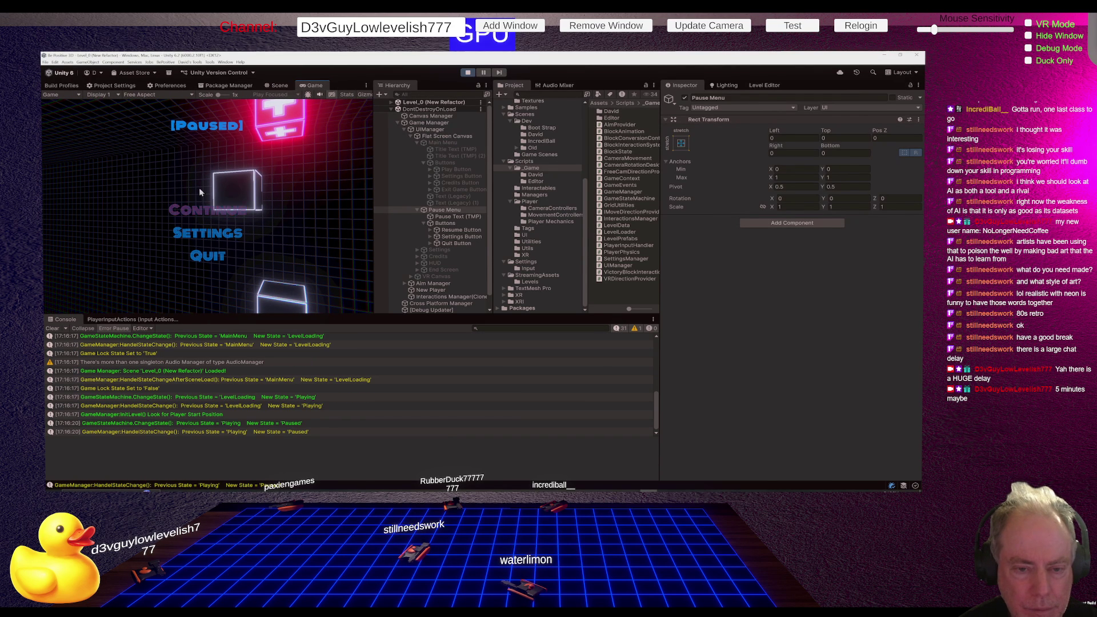
{"action": "key", "text": "Escape"}
{"action": "key", "text": "Escape"}
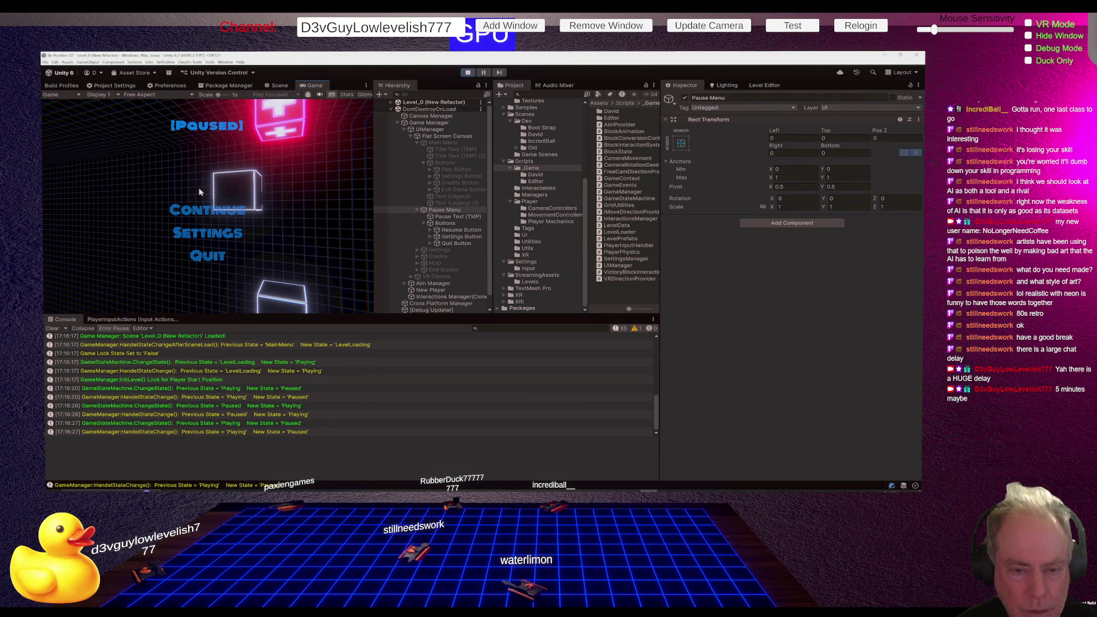
{"action": "left_click", "coordinate": [202, 211]}
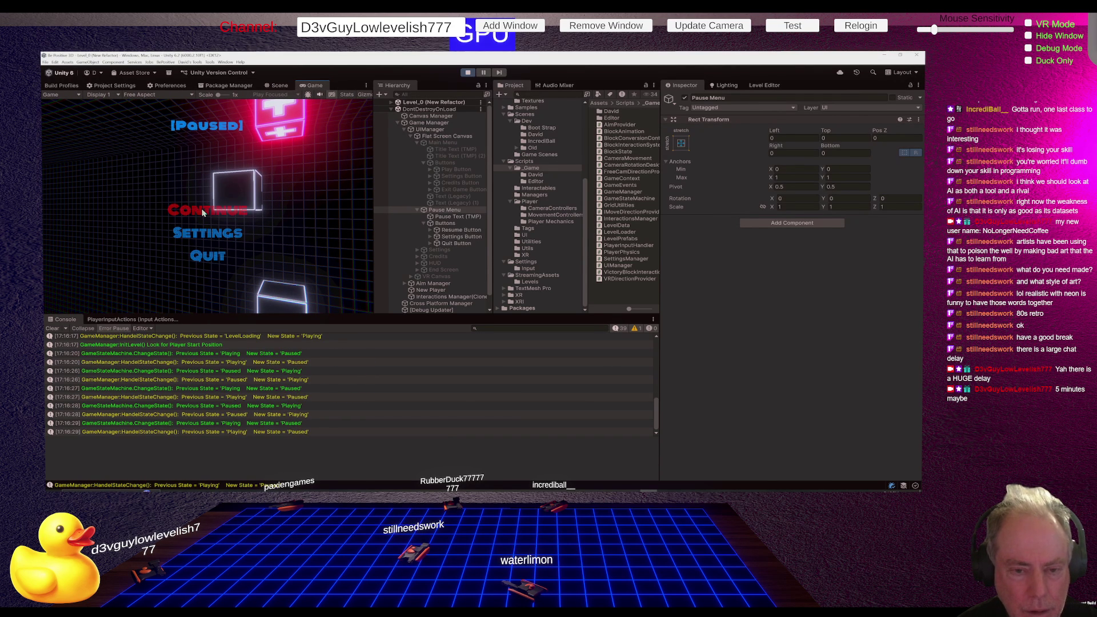
{"action": "left_click", "coordinate": [203, 211]}
{"action": "key", "text": "Escape"}
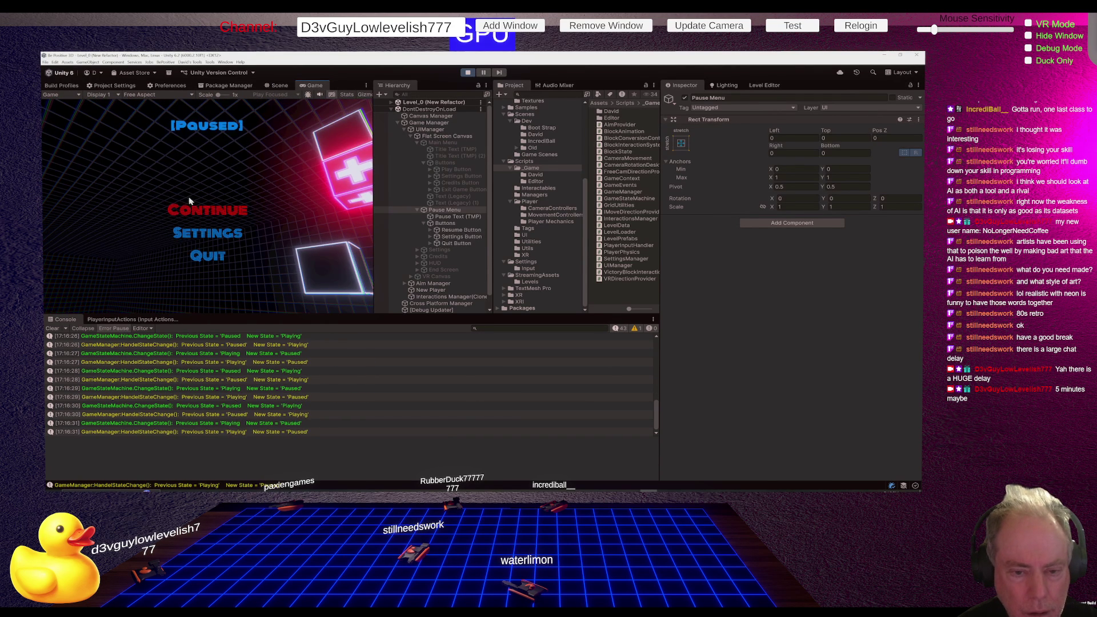
{"action": "left_click", "coordinate": [188, 197]}
{"action": "key", "text": "Escape"}
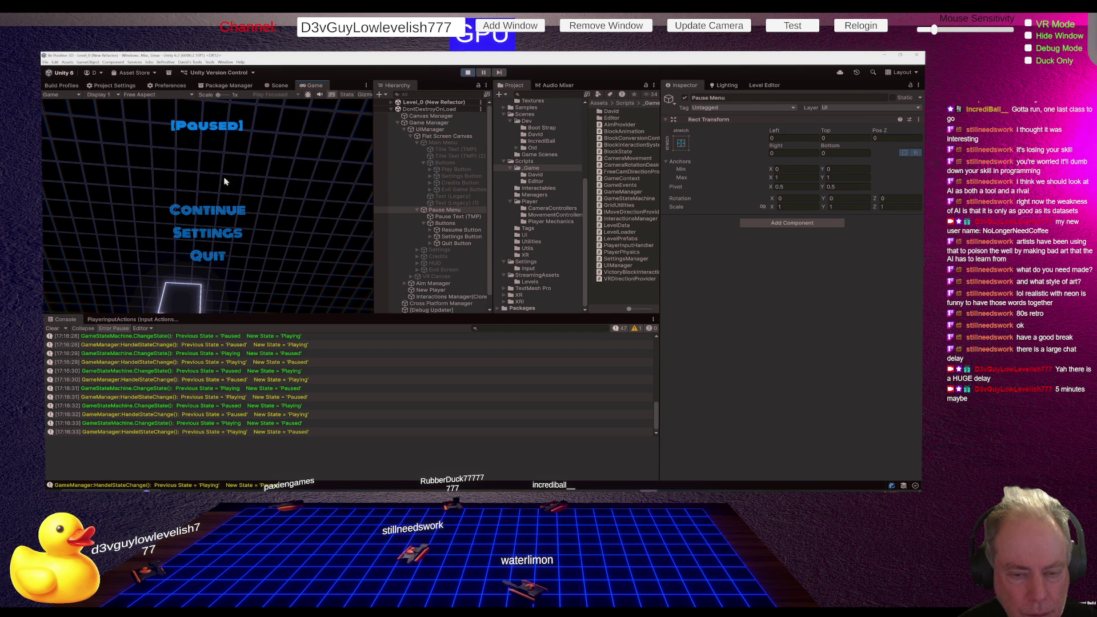
{"action": "key", "text": "Escape"}
{"action": "key", "text": "Escape"}
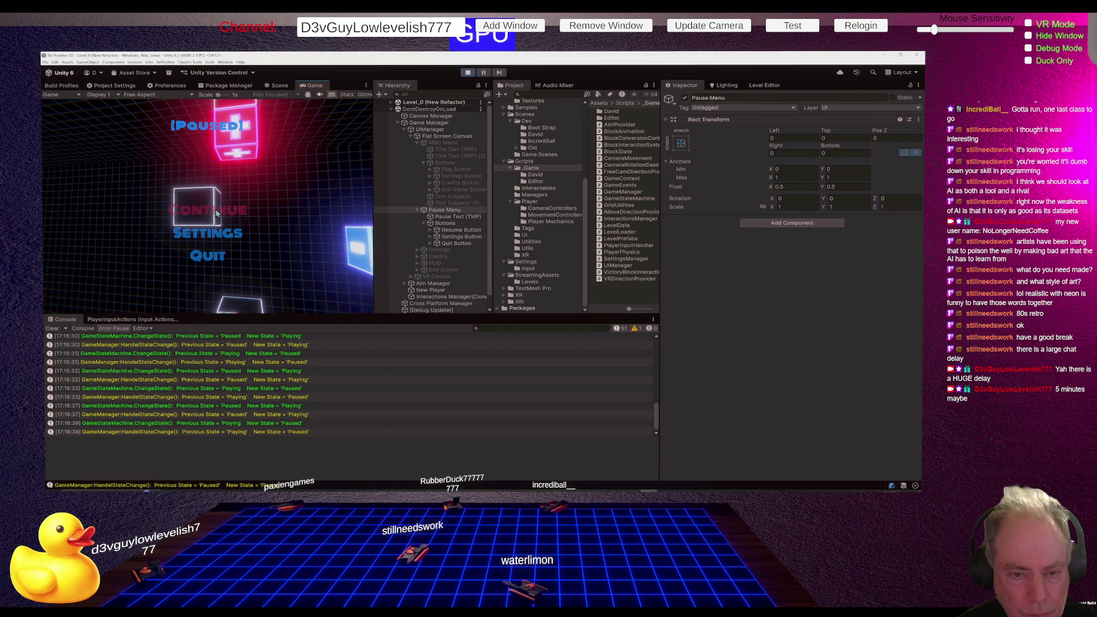